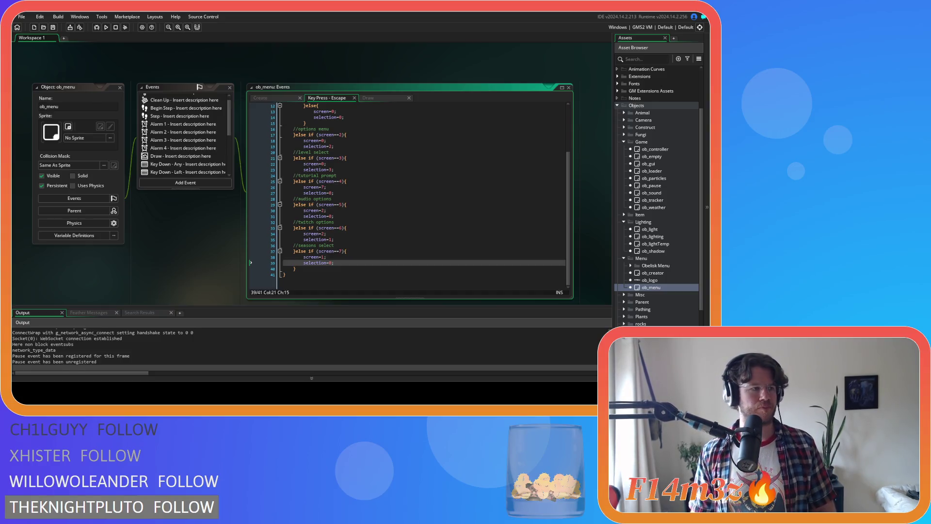
Step through New Game setup with Normal difficulty and Spring, then back out to the main menu.
key("alt+Tab")
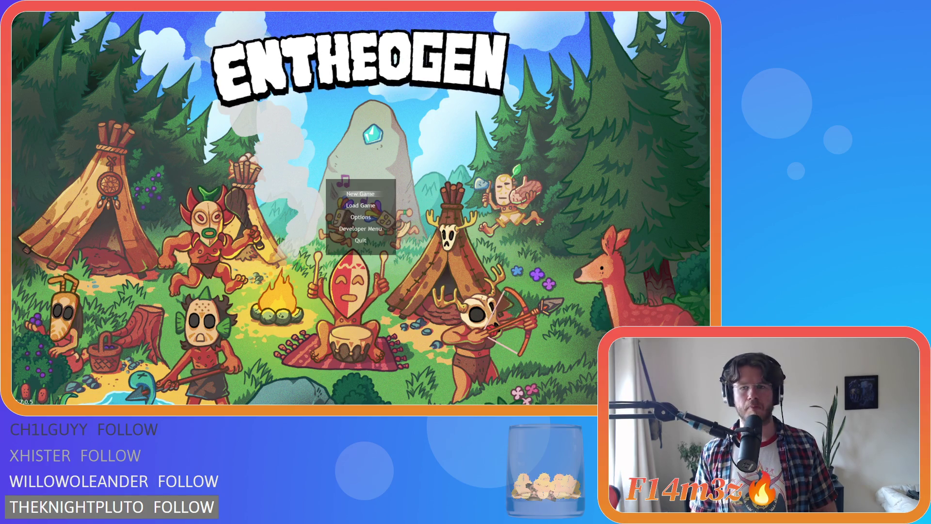
key("Return")
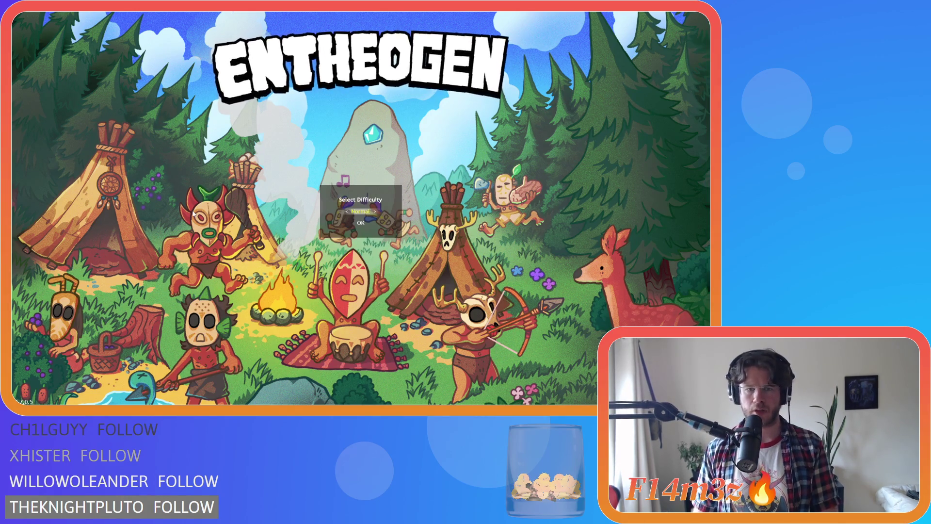
key("Down")
key("Return")
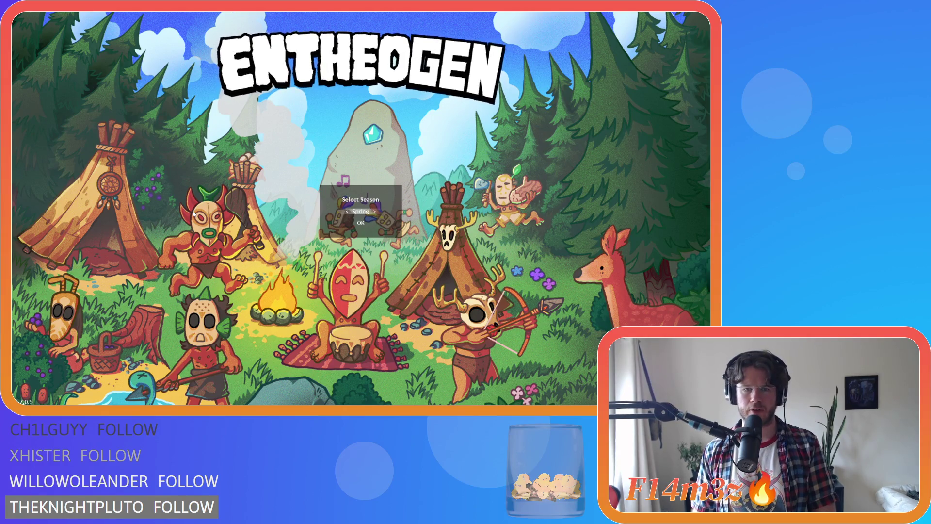
key("Down")
key("Return")
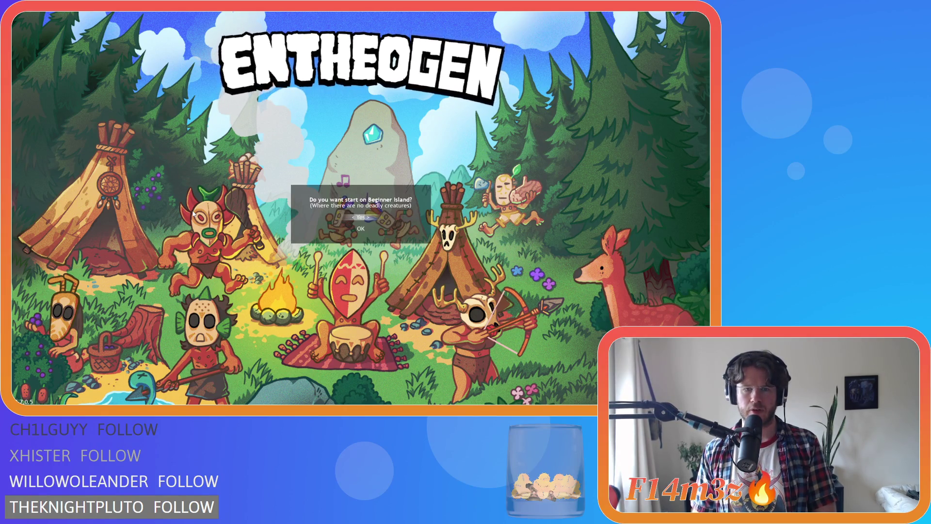
key("Escape")
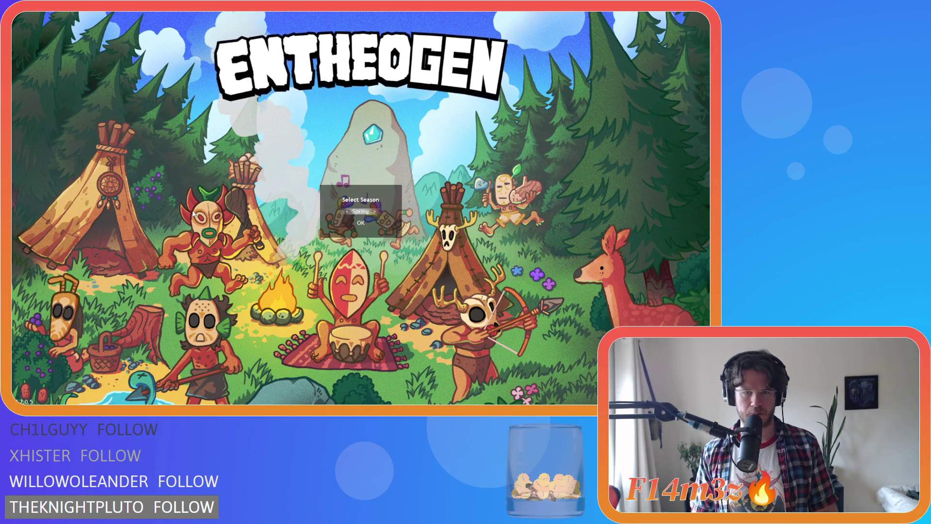
key("Escape")
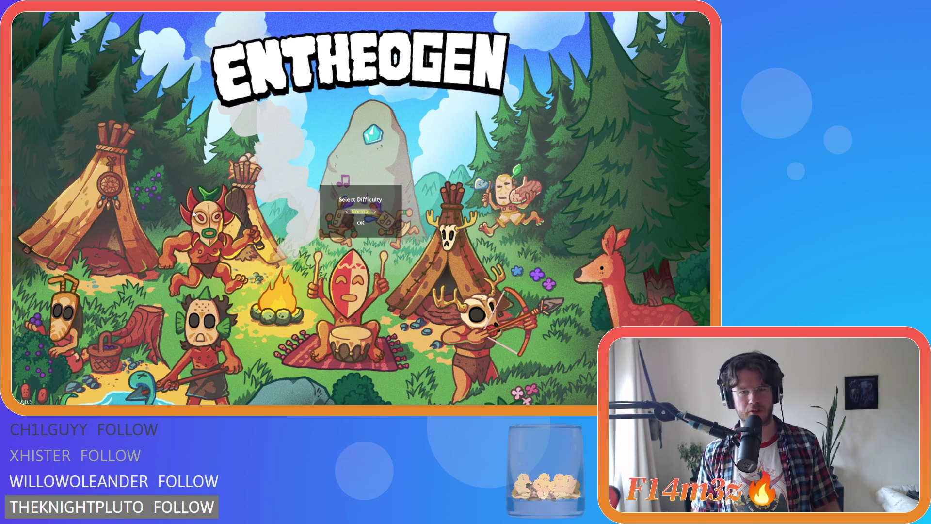
key("Escape")
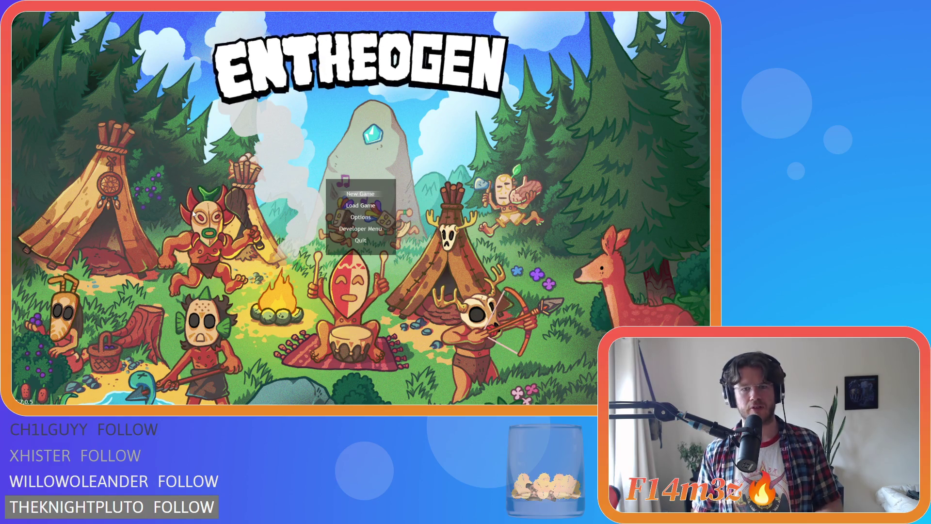
In the Developer Menu, choose Open Plains and Normal difficulty, then back out to the main menu.
key("Down")
key("Down")
key("Down")
key("Return")
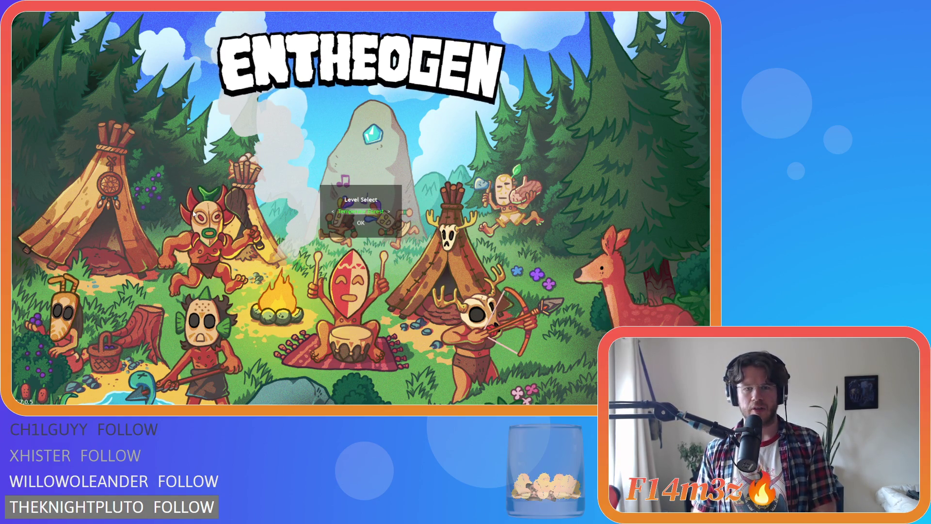
key("Right")
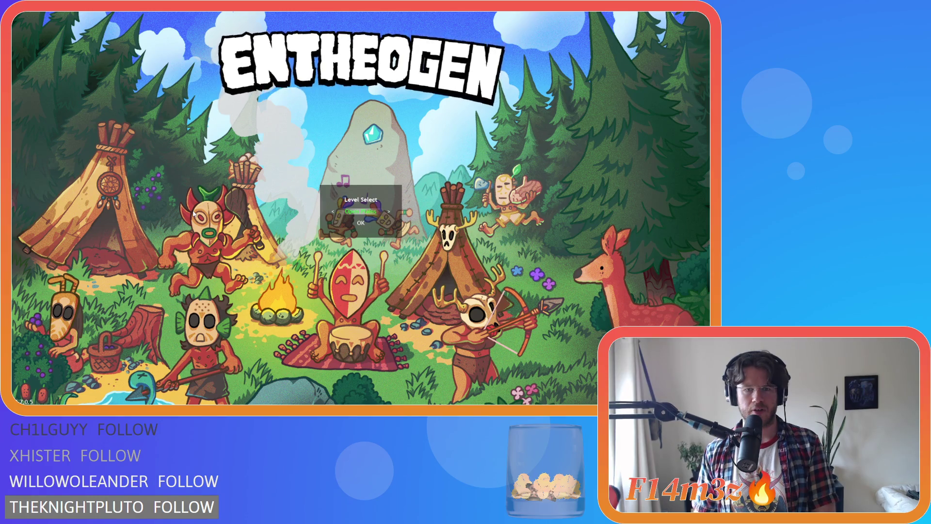
key("Down")
key("Return")
key("Down")
key("Return")
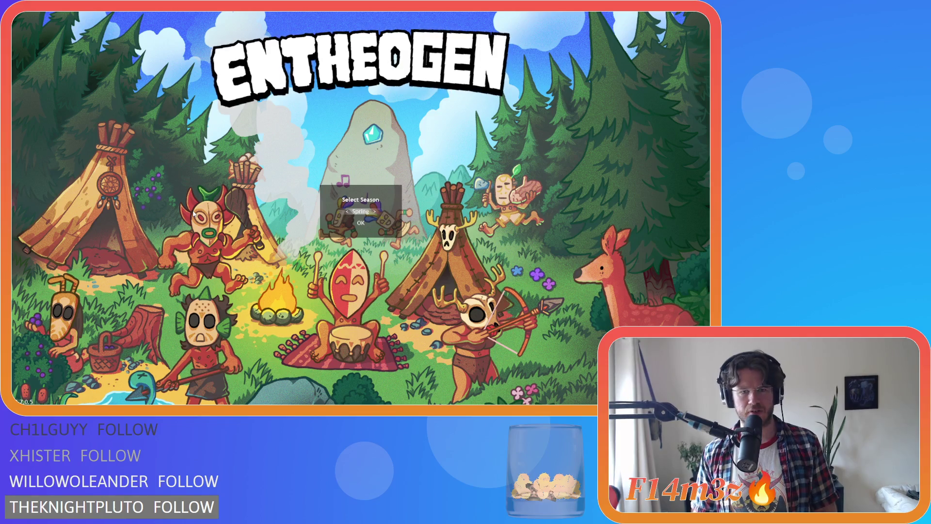
key("Down")
key("Return")
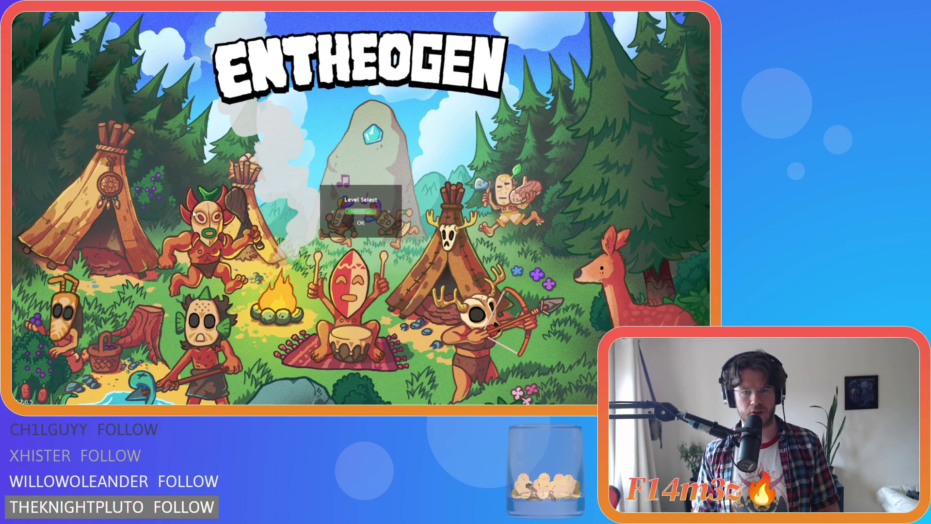
key("Escape")
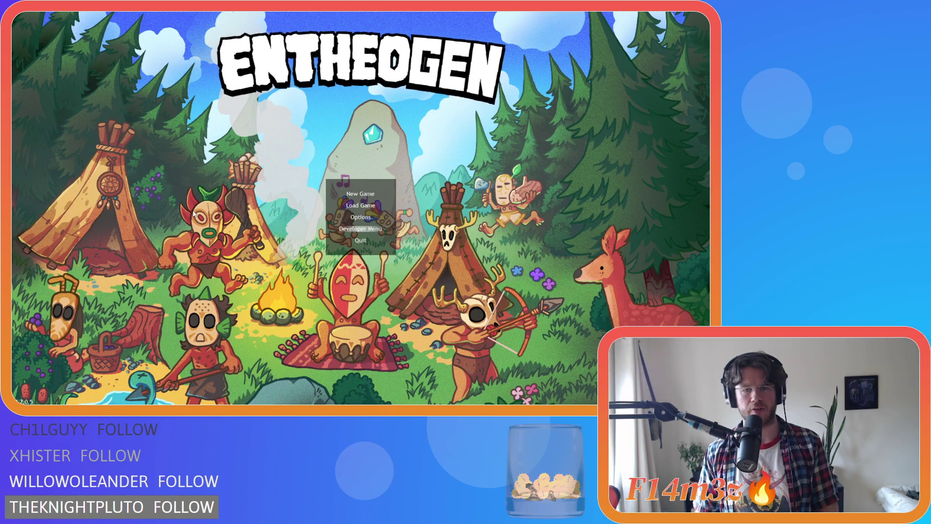
Reopen the developer level select, then exit it and quit the game.
key("Down")
key("Down")
key("Return")
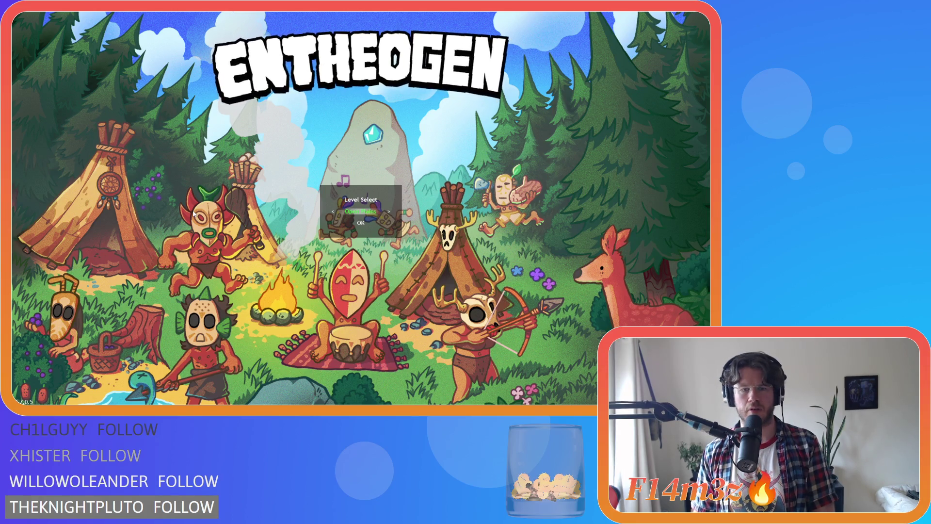
key("Escape")
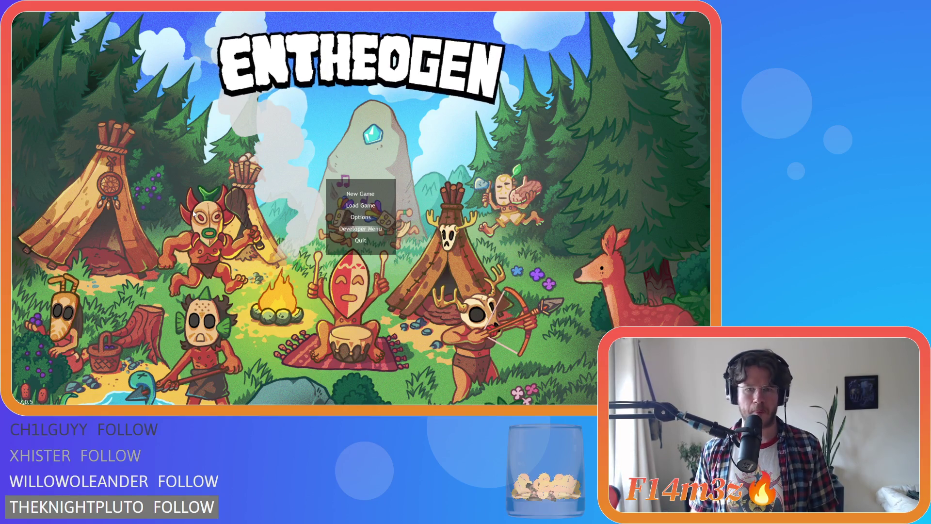
key("Escape")
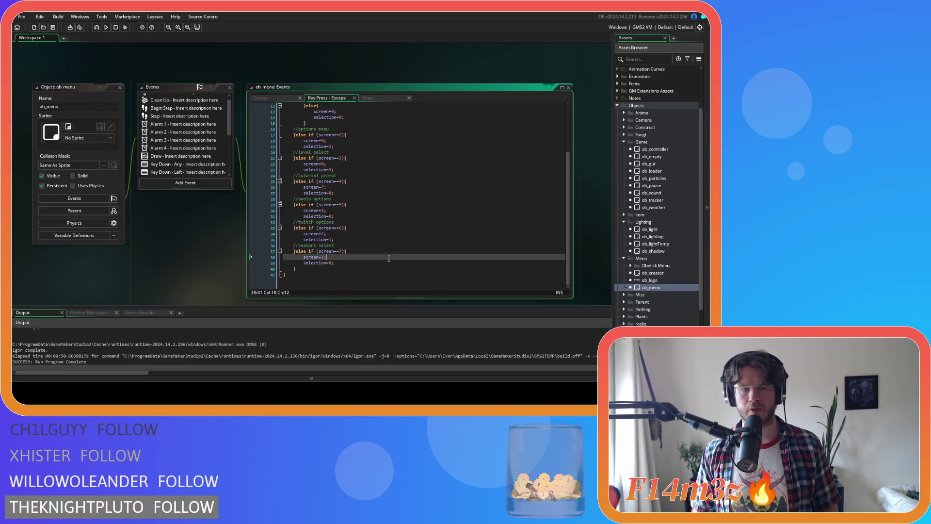
Open ob_menu's Draw event and bring the season-select code at the end into view.
left_click(184, 50)
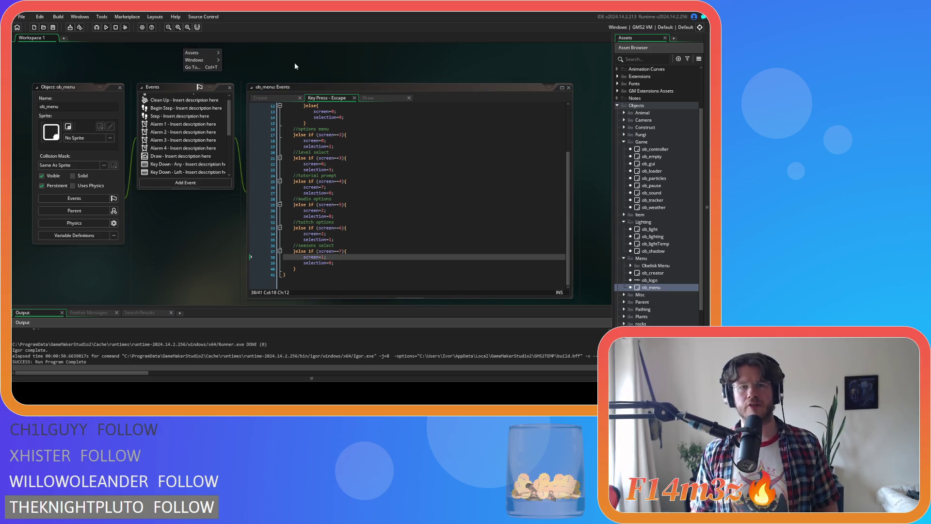
left_click(385, 96)
mouse_move(566, 132)
left_mouse_down()
mouse_move(574, 282)
mouse_move(568, 247)
mouse_move(566, 280)
left_mouse_up()
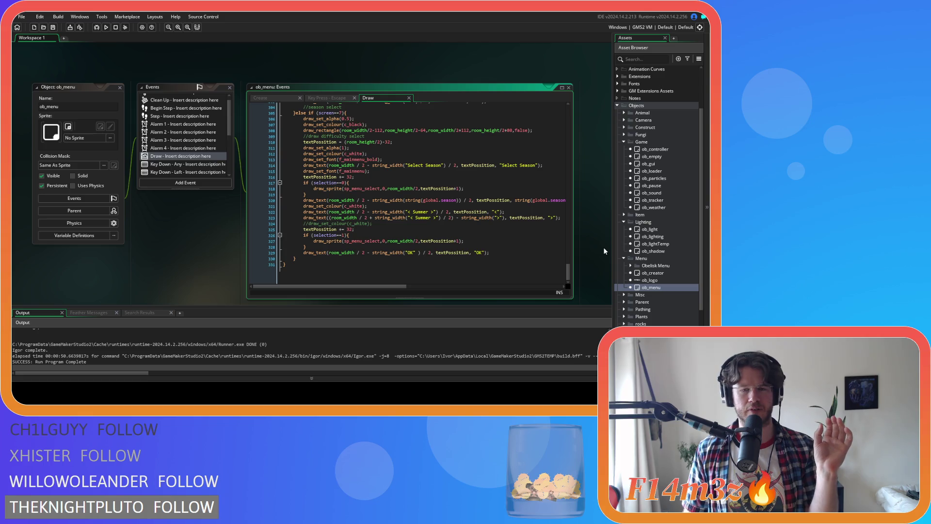
Locate line 319 in the season-select draw code, next to the global.season text.
scroll(476, 216, "up", 8)
scroll(476, 216, "up", 8)
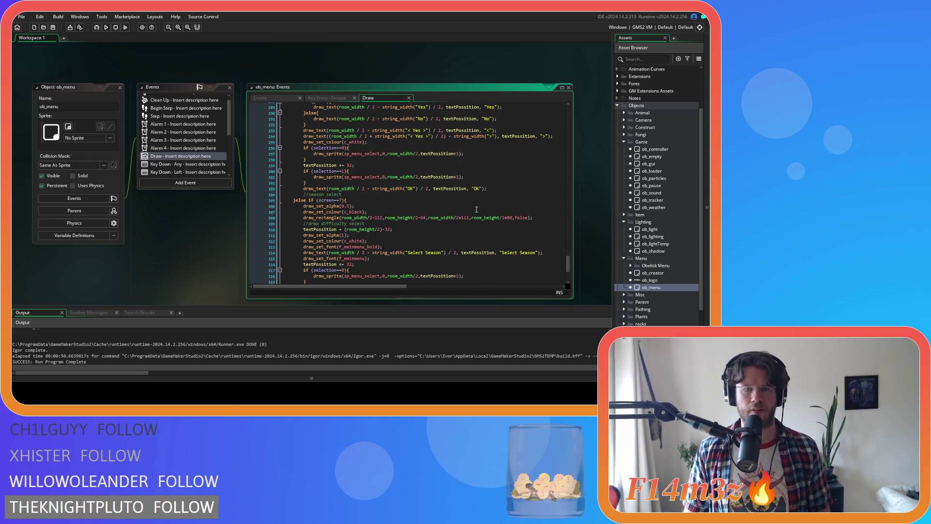
scroll(476, 216, "down", 15)
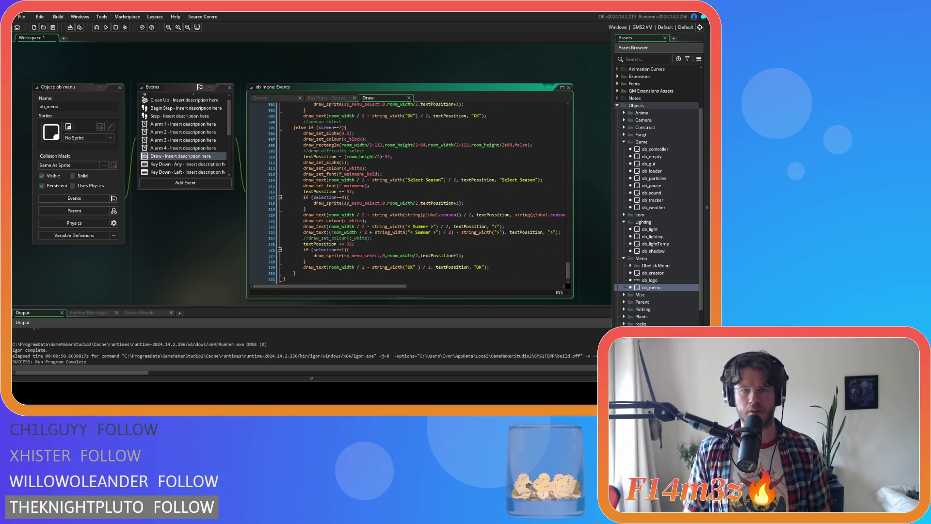
left_click(457, 180)
left_click(470, 214)
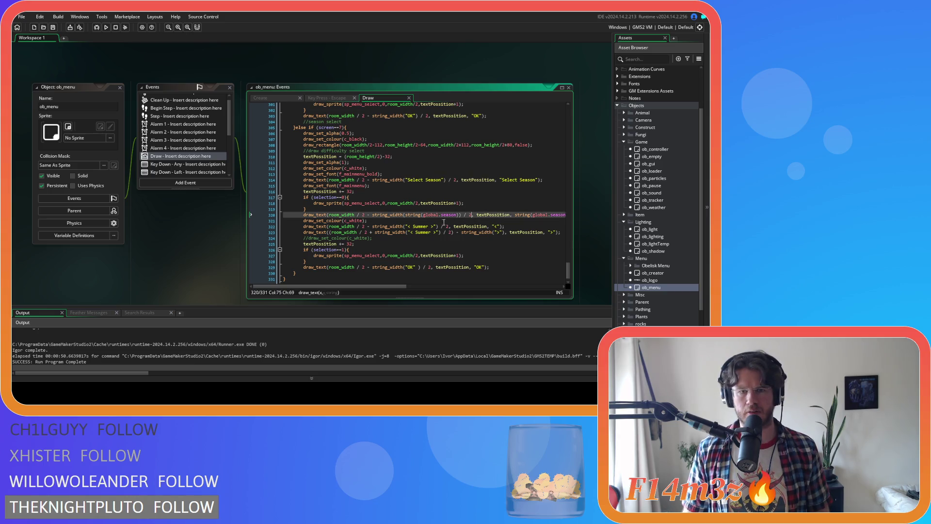
left_click(416, 208)
Copy the difficulty colour if/else block on lines 68–80.
scroll(437, 209, "up", 12)
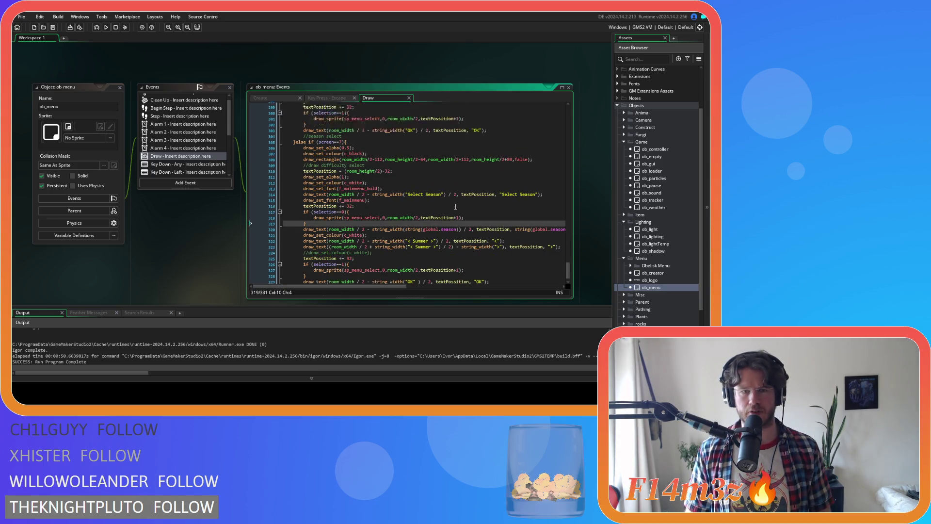
scroll(453, 197, "up", 6)
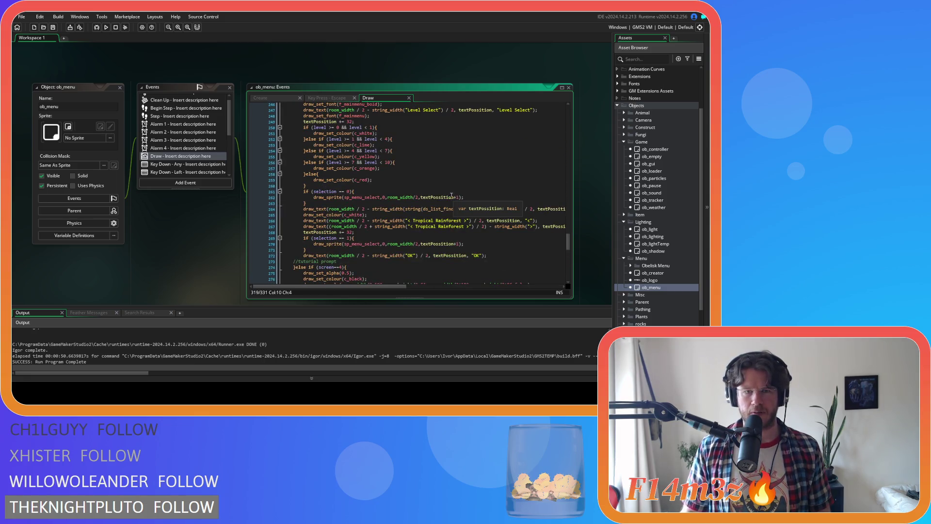
scroll(340, 181, "up", 1)
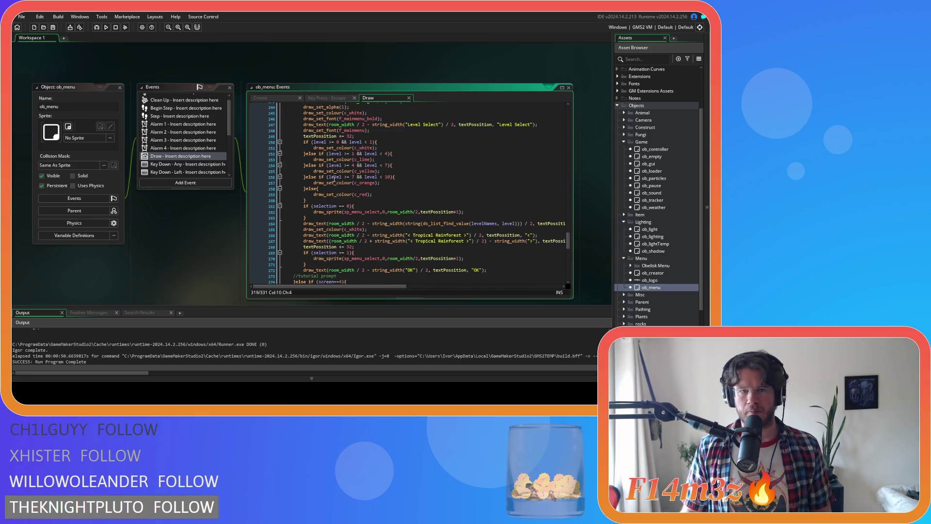
left_click_drag(310, 200, 314, 195)
scroll(369, 189, "up", 19)
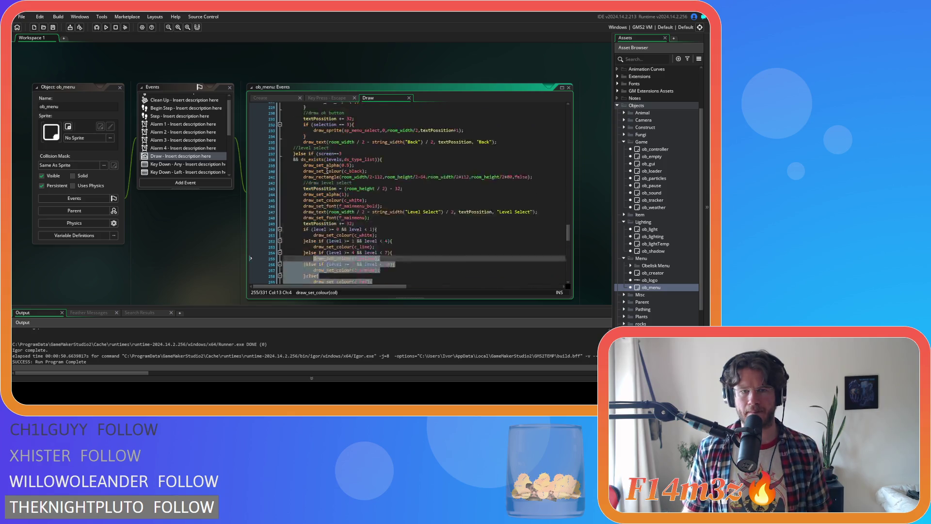
scroll(420, 184, "up", 20)
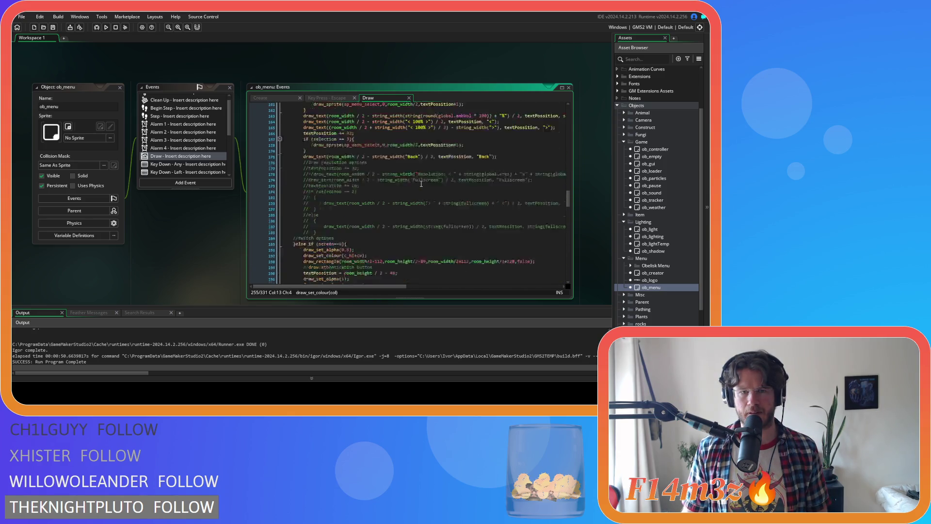
scroll(421, 184, "up", 9)
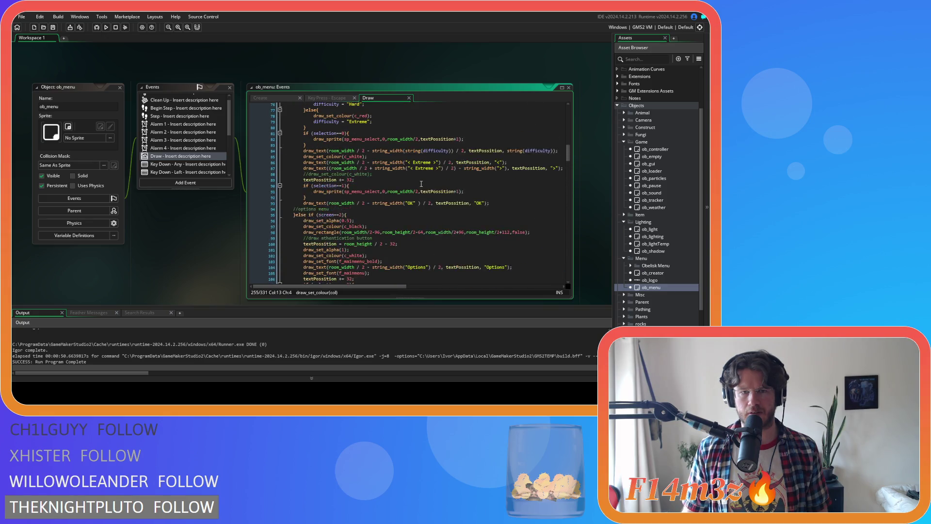
left_click_drag(312, 221, 304, 145)
right_click(320, 161)
left_click(337, 174)
Paste the copied colour block below line 319 in the Select Season section.
scroll(368, 171, "down", 20)
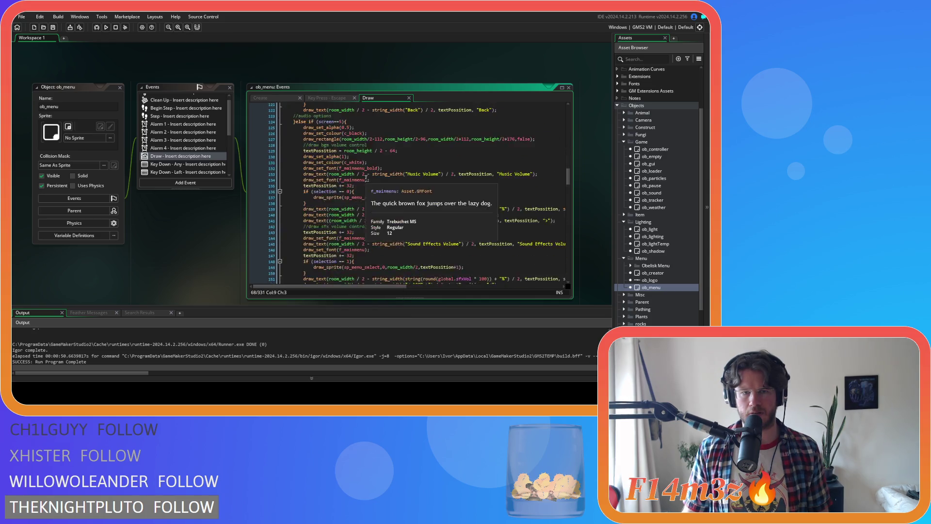
scroll(367, 171, "down", 20)
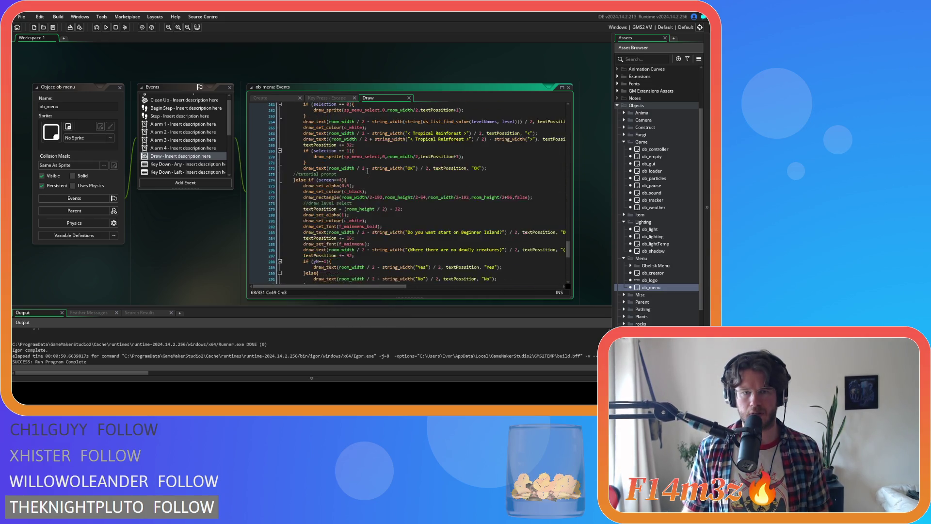
scroll(436, 187, "down", 1)
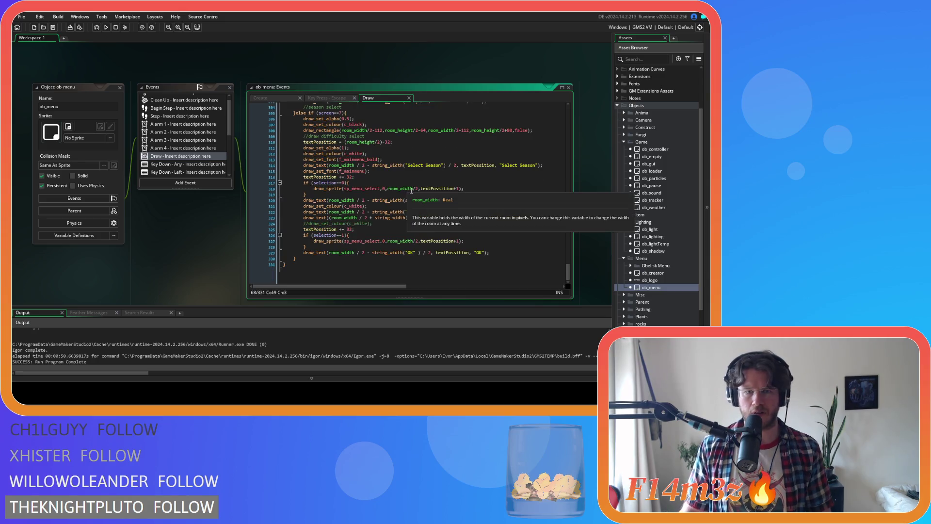
left_click(349, 196)
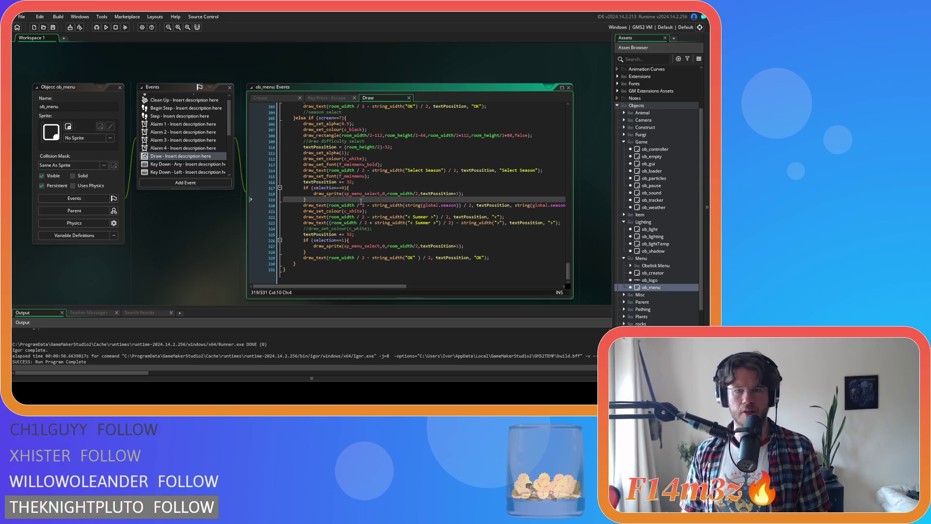
key("ctrl+v")
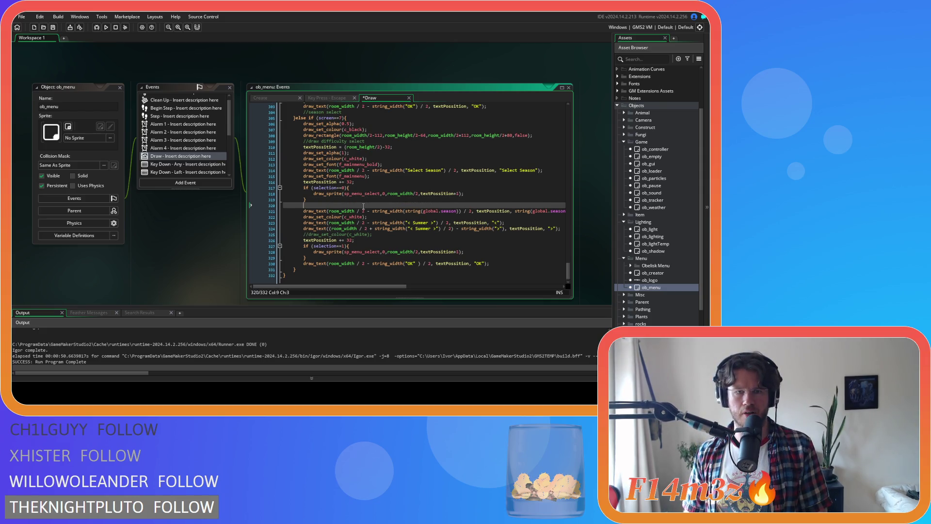
Change the first branch's condition to global.season == "Spring", keeping its lime colour.
scroll(383, 214, "down", 3)
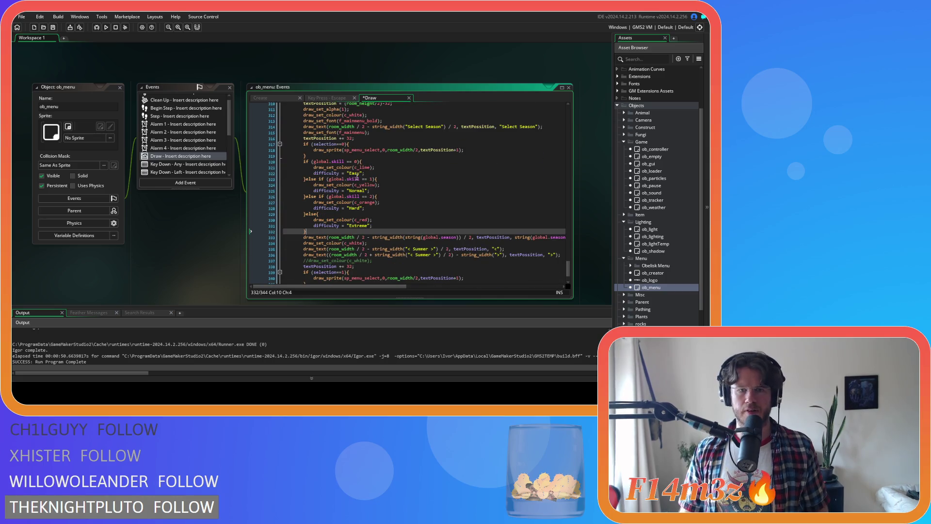
double_click(343, 162)
type("seaso")
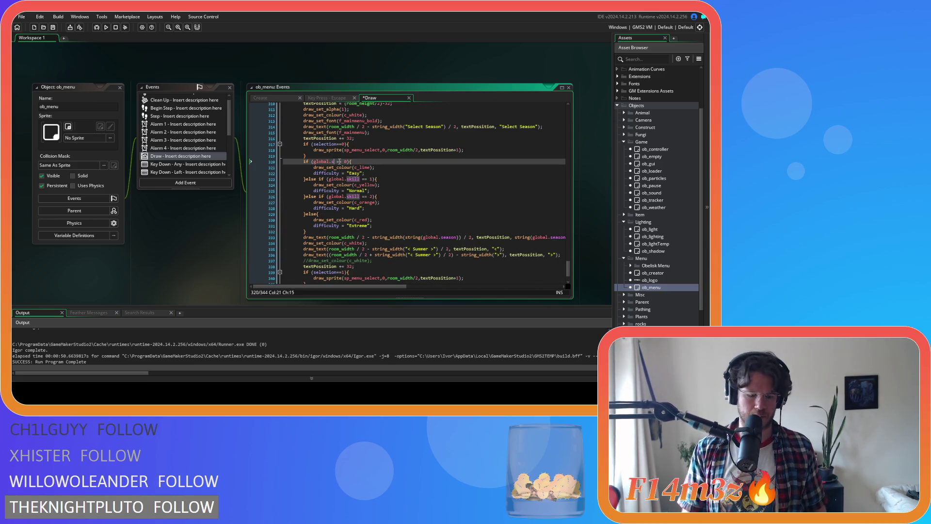
type("n")
key("Delete")
key("Right")
key("Right")
key("Delete")
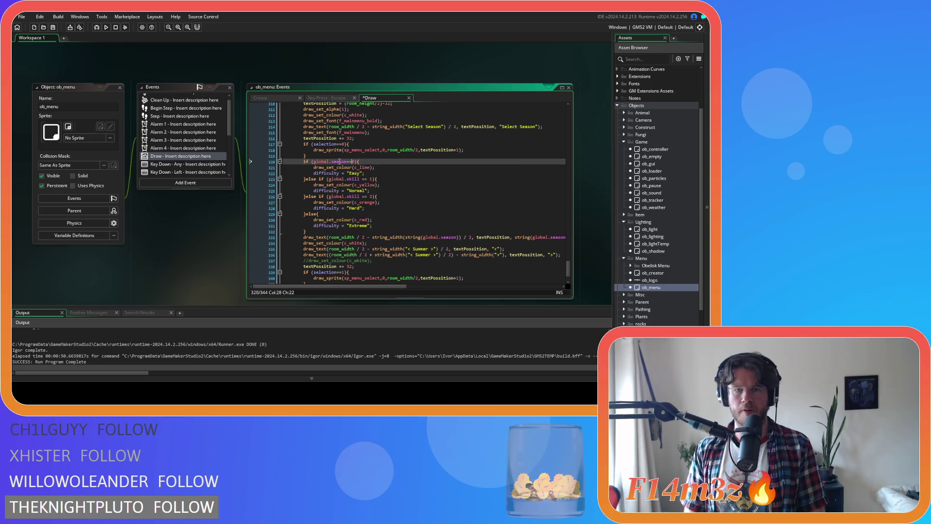
key("Delete")
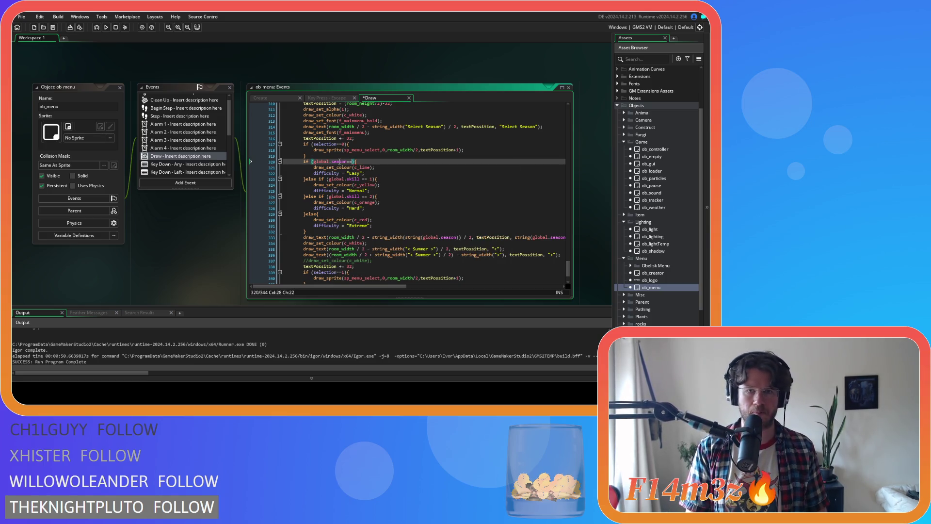
type("\"Spring")
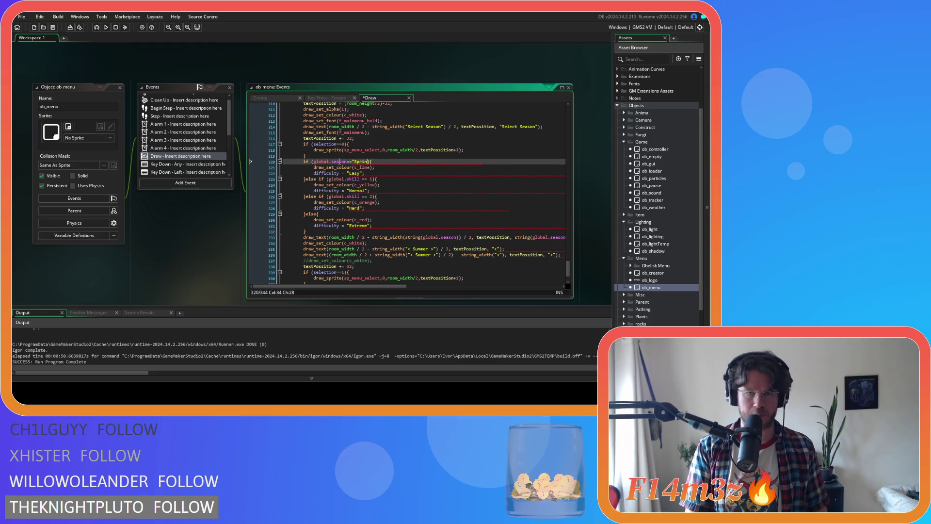
left_click(358, 167)
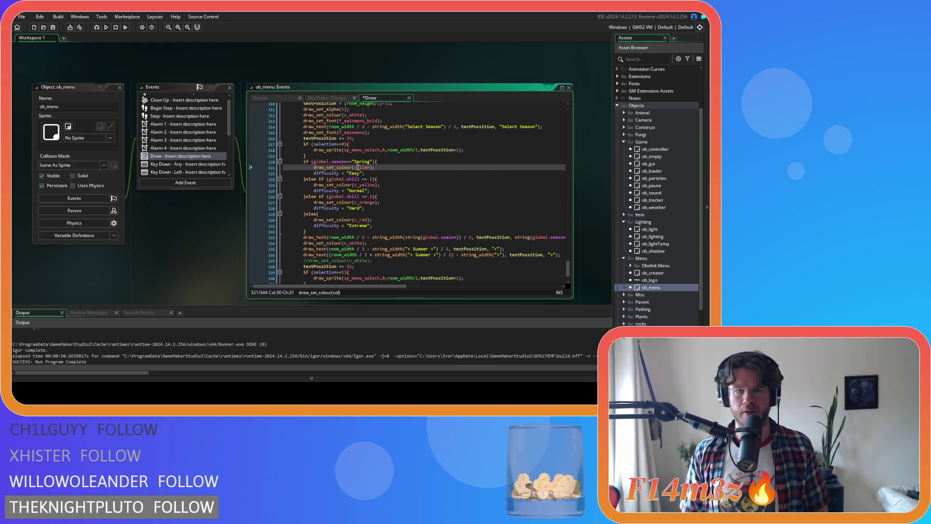
mouse_move(366, 169)
mouse_move(373, 185)
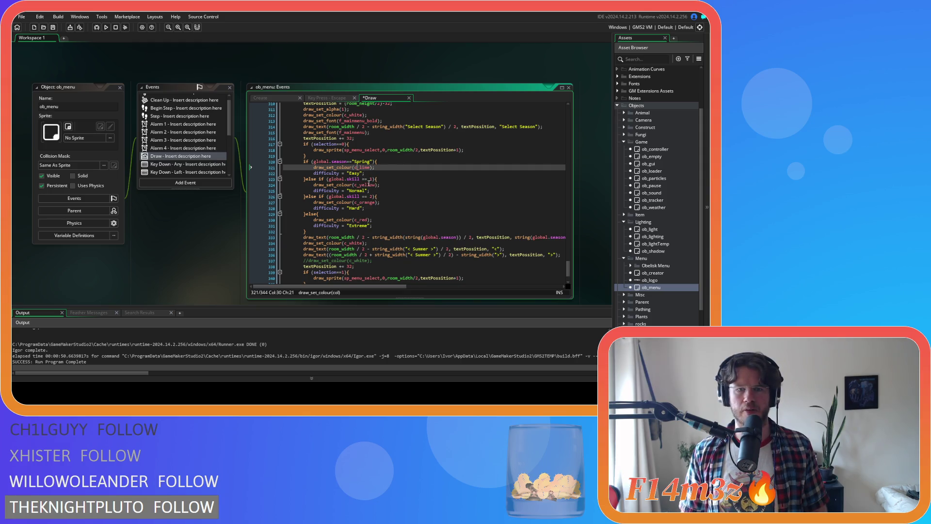
Delete the Easy, Normal, Hard and Extreme difficulty lines and make the second test check Spring.
left_click_drag(365, 173, 253, 173)
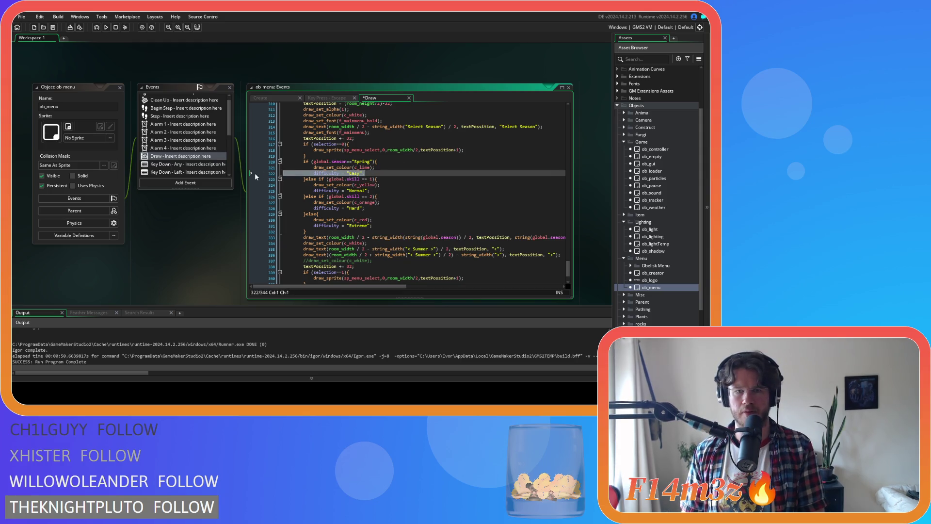
key("BackSpace")
key("BackSpace")
left_click_drag(347, 161, 314, 162)
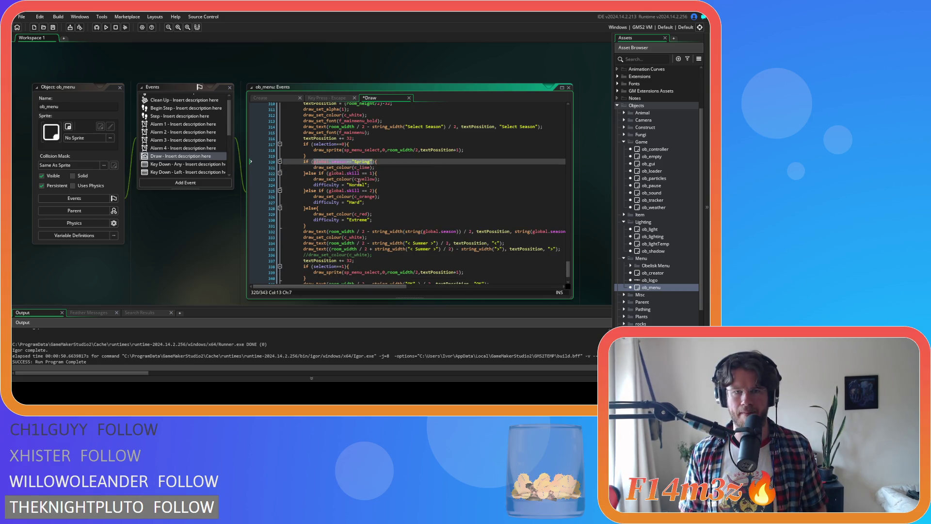
mouse_move(371, 173)
left_mouse_down()
mouse_move(330, 174)
mouse_move(294, 188)
left_mouse_up()
key("ctrl+v")
key("BackSpace")
key("BackSpace")
left_click_drag(366, 197, 258, 196)
key("BackSpace")
key("BackSpace")
left_click_drag(372, 208, 254, 208)
key("BackSpace")
key("BackSpace")
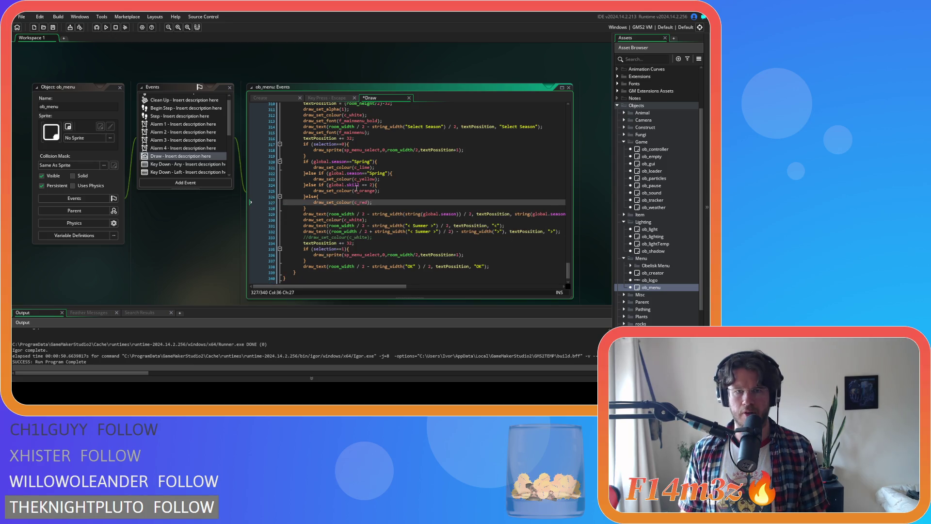
Change the second season test to "Summer" and the third, on line 324, to "Autumn".
left_click(378, 174)
double_click(379, 173)
type("Summer")
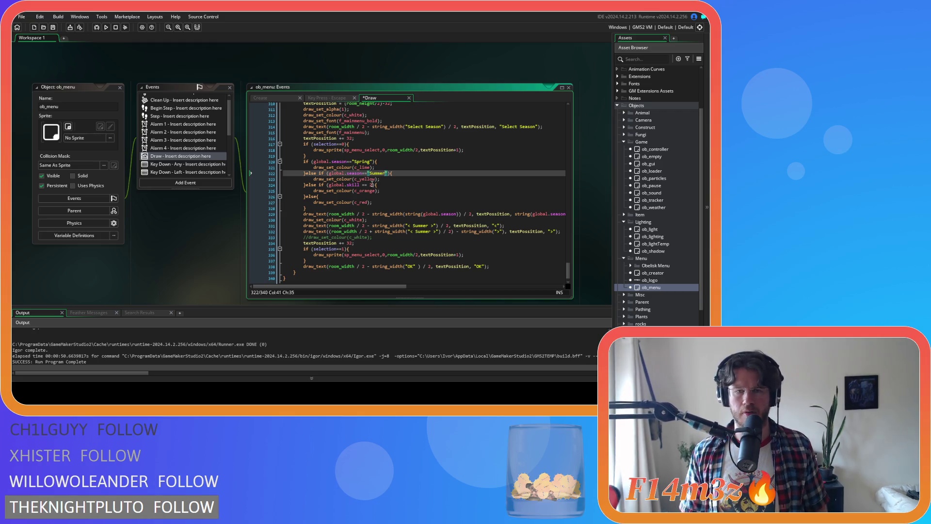
left_click(374, 185)
key("ctrl+shift+Left")
key("ctrl+shift+Left")
key("ctrl+shift+Left")
key("ctrl+v")
double_click(376, 185)
type("Autumn")
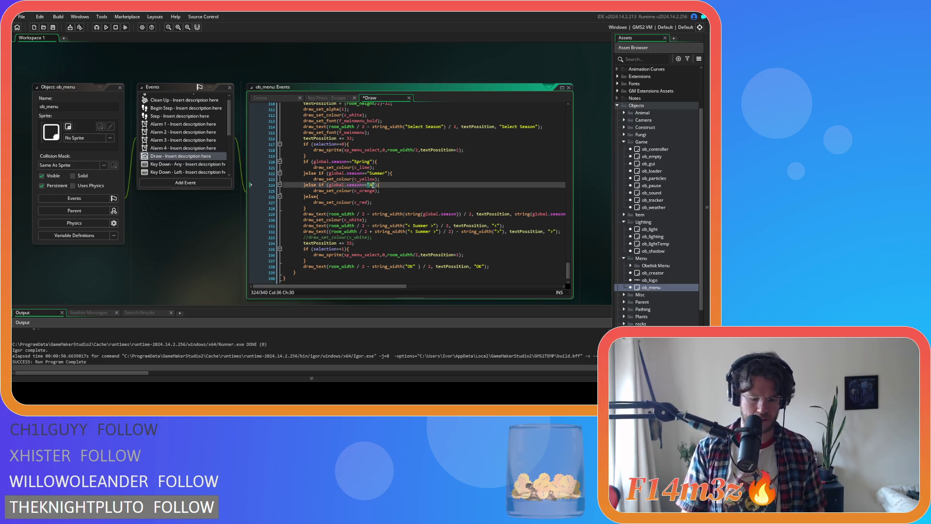
Save the Draw event and review the Spring lime line and final red else branch.
key("Down")
key("Down")
key("ctrl+s")
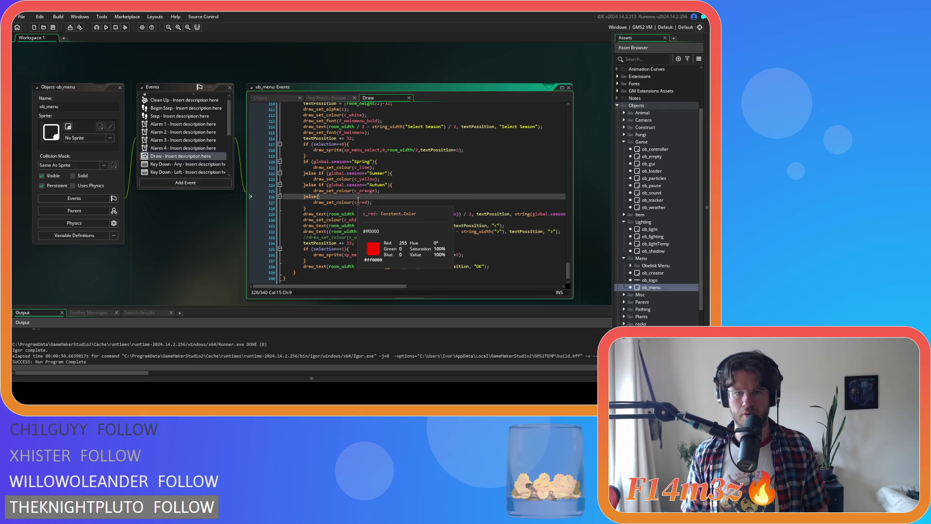
left_click(394, 166)
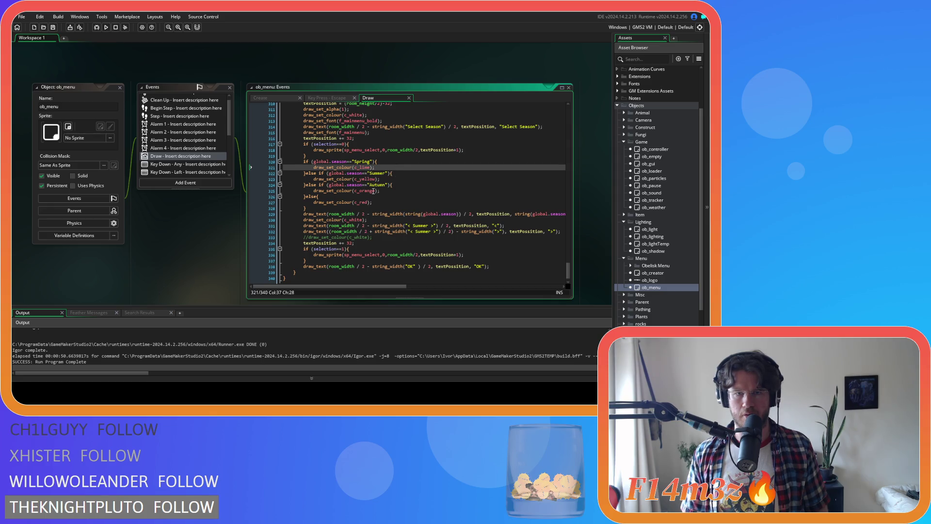
left_click(429, 196)
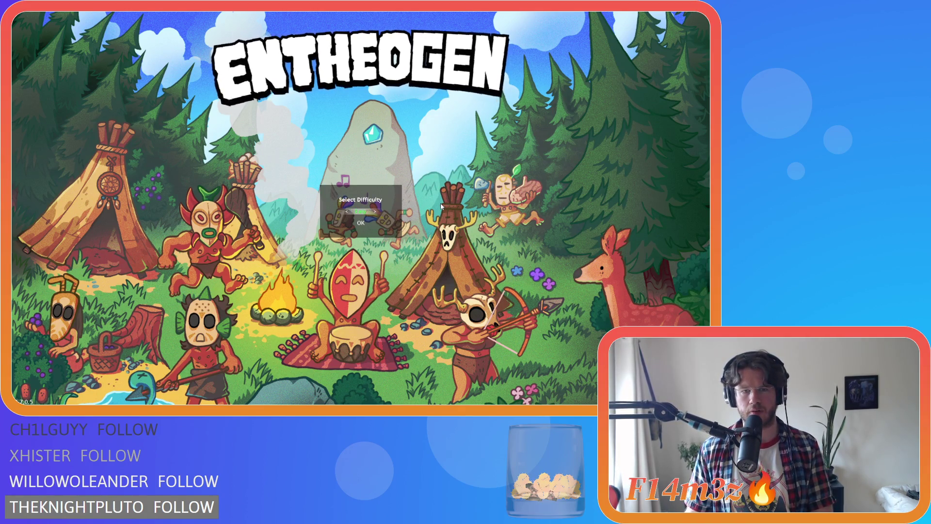
Cycle the season through Summer and Spring, confirm Spring, then back out to the main menu.
key("Escape")
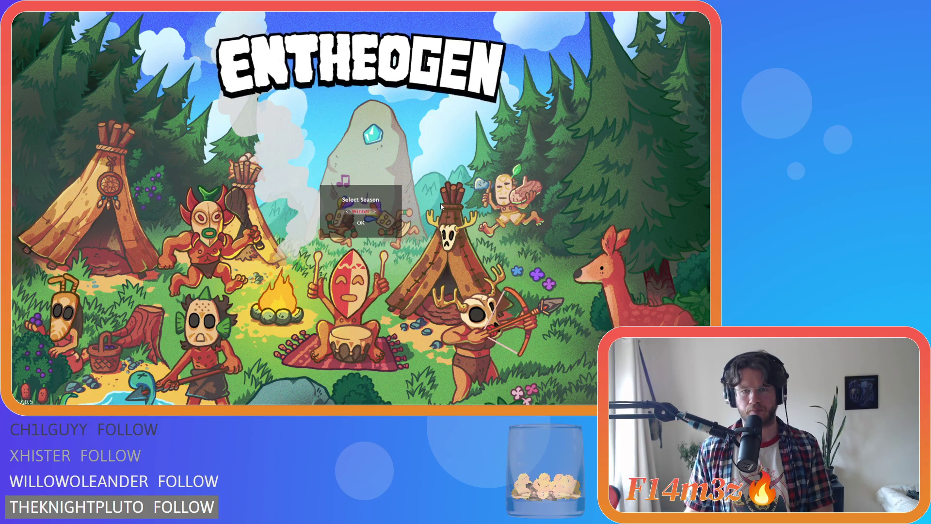
key("Right")
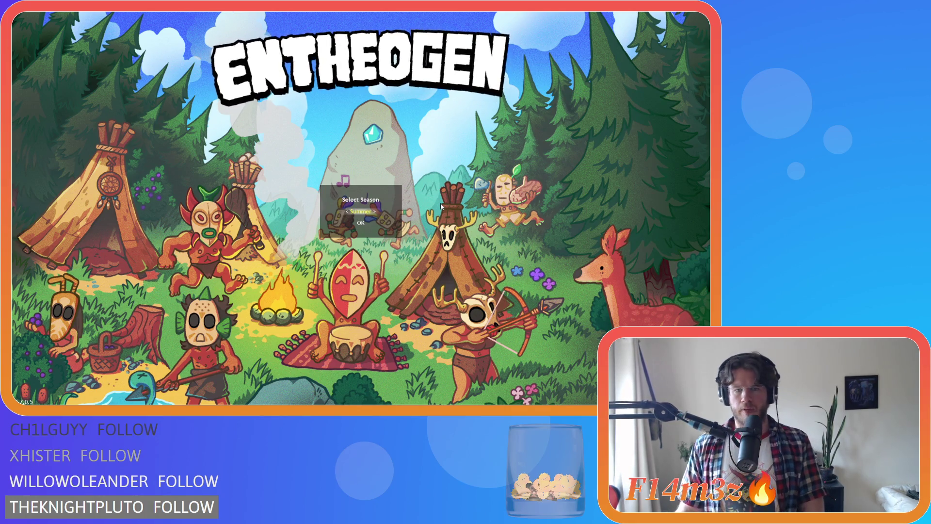
key("Left")
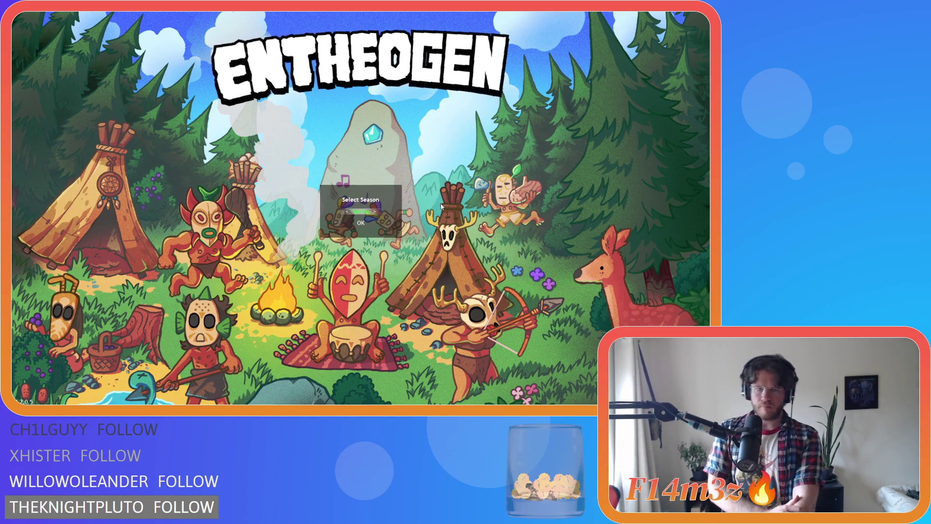
key("Down")
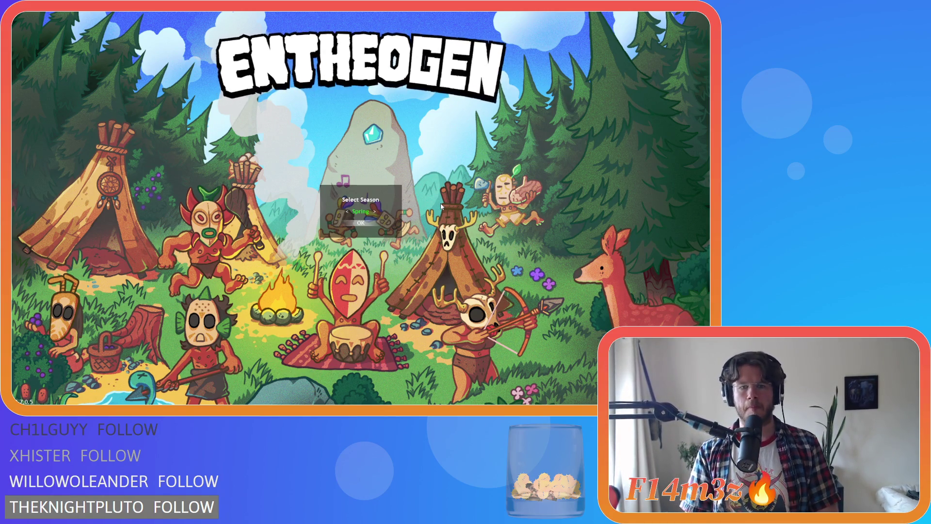
key("Return")
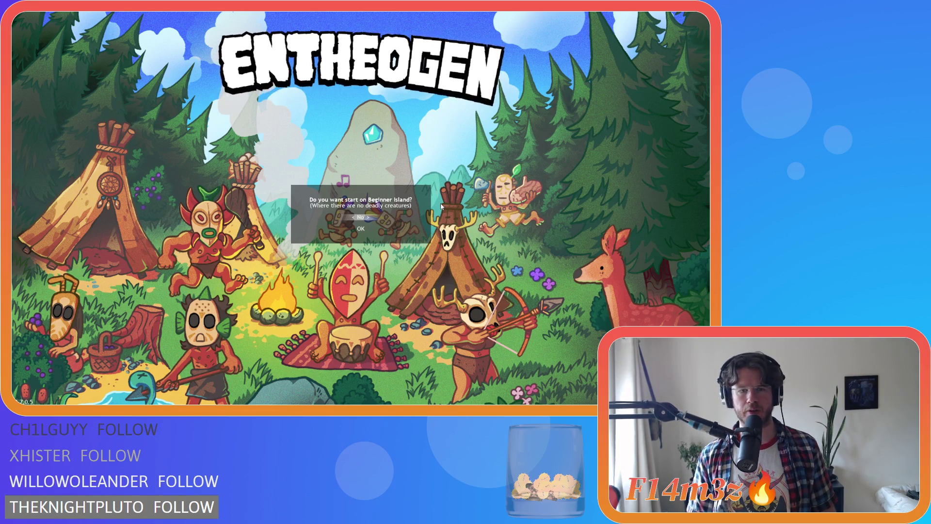
key("Escape")
key("Escape")
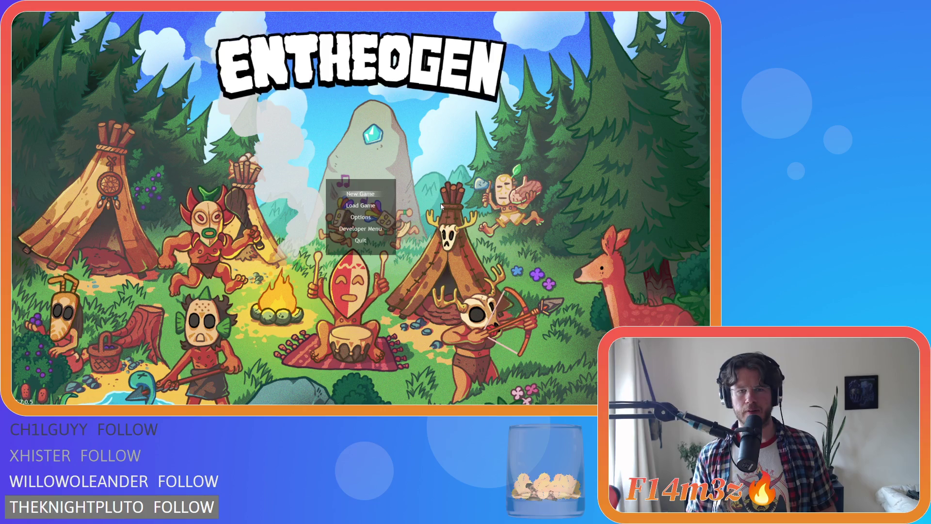
Start a new game in Autumn and decline Beginner Island to generate the world.
key("Return")
key("Return")
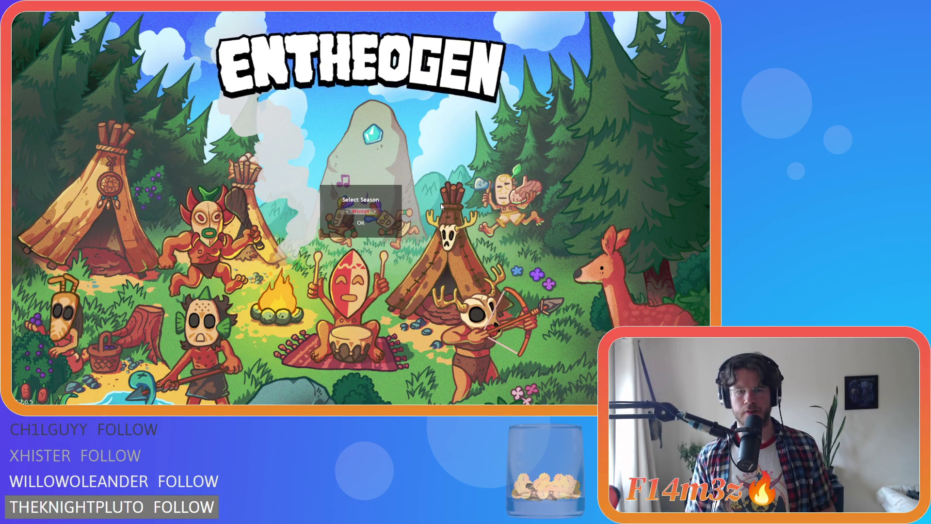
key("Down")
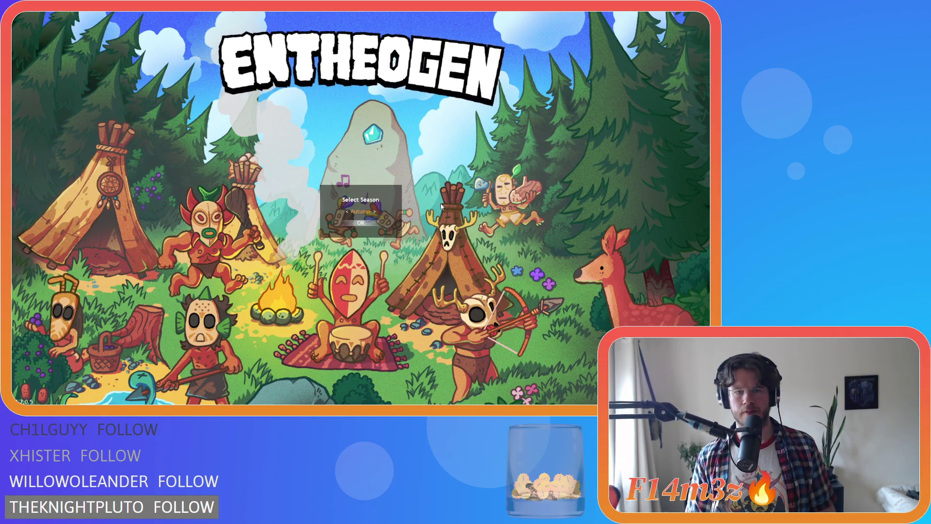
key("Return")
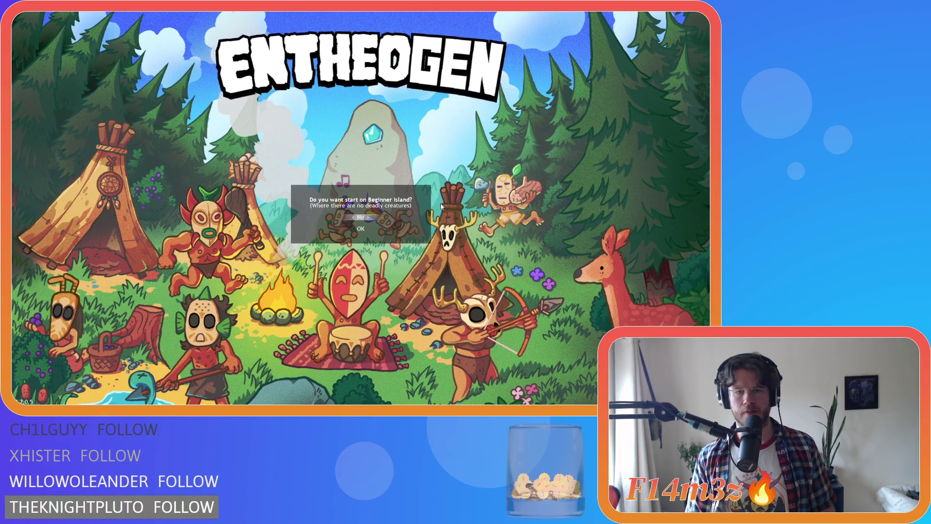
key("Down")
key("Return")
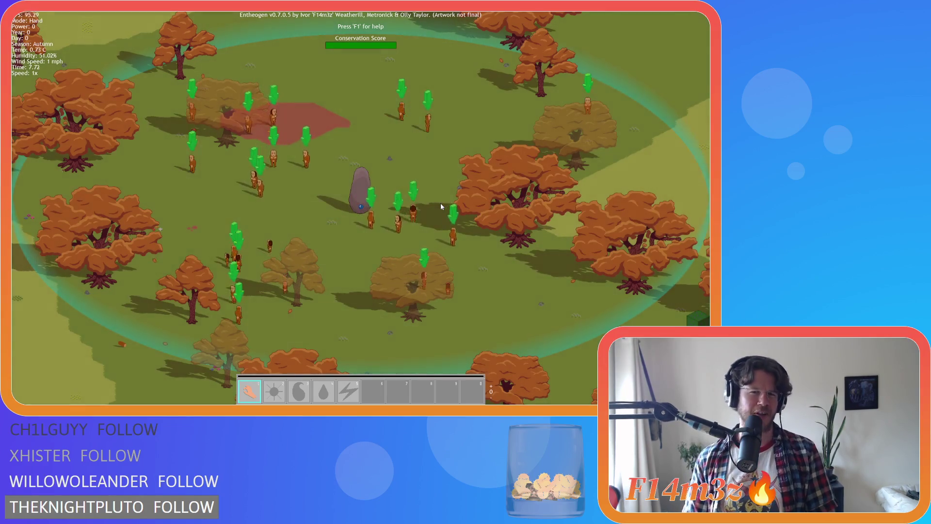
scroll(356, 185, "up", 3)
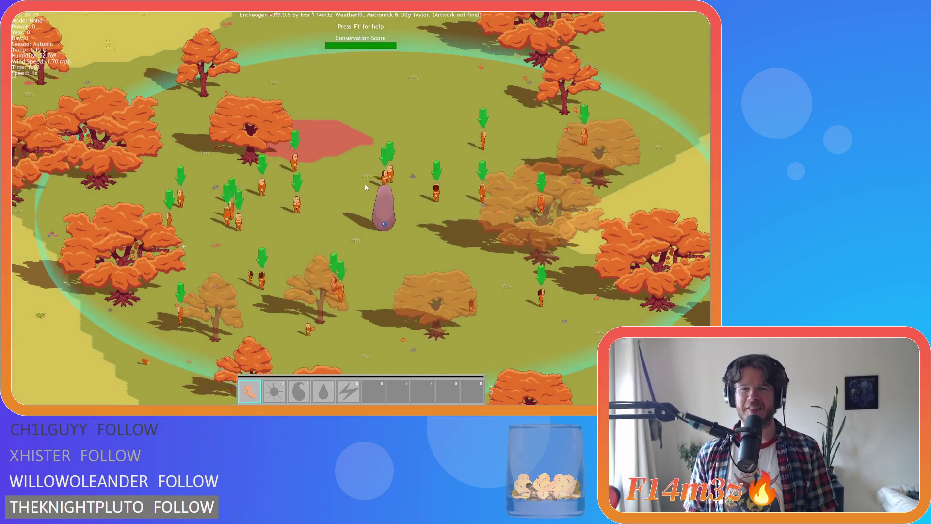
scroll(365, 184, "down", 3)
scroll(365, 186, "up", 4)
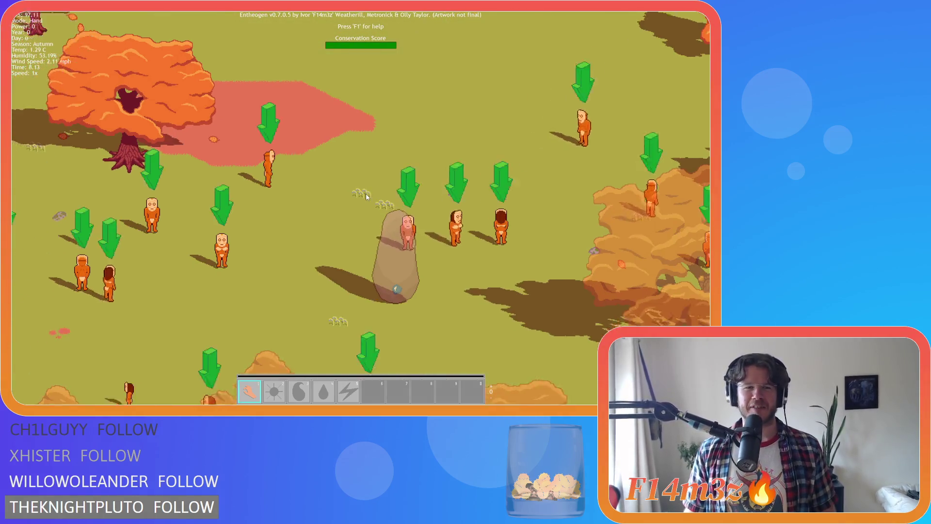
scroll(366, 193, "down", 2)
scroll(366, 196, "down", 2)
scroll(365, 196, "up", 2)
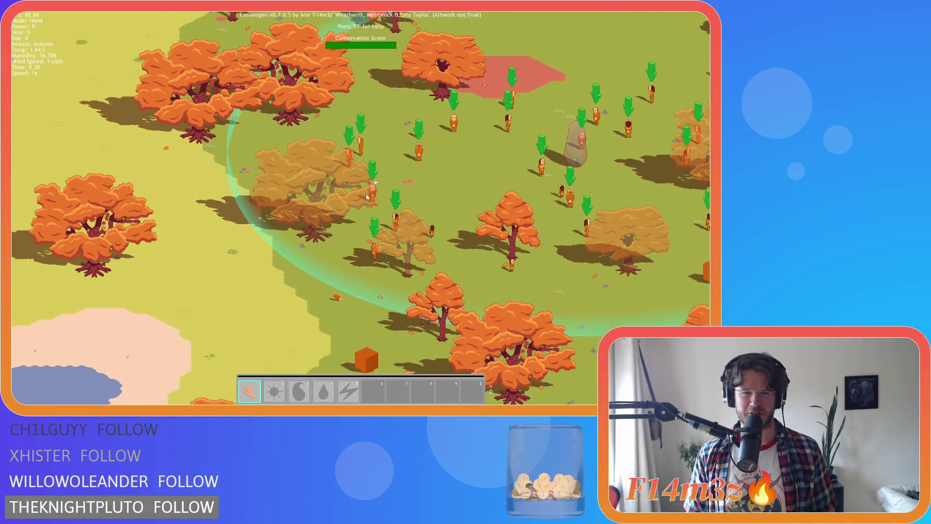
key("w")
key("d")
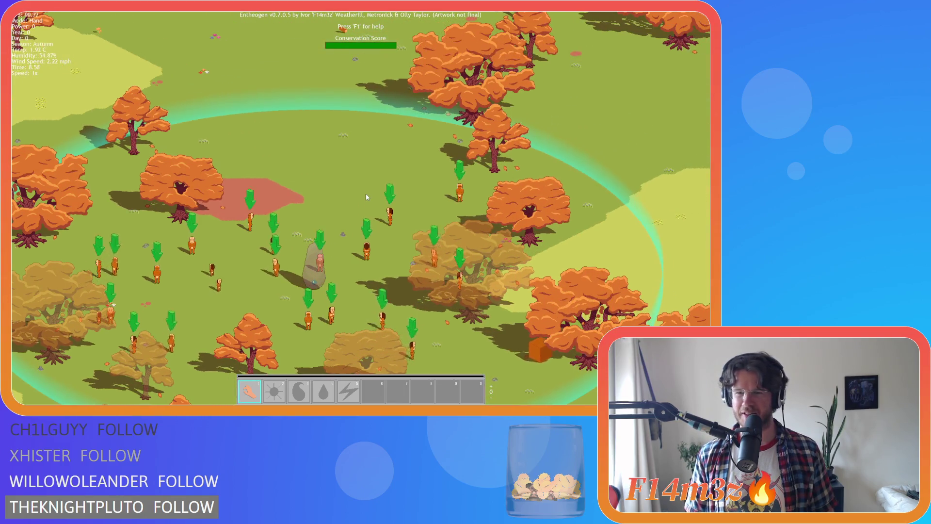
key("s")
key("a")
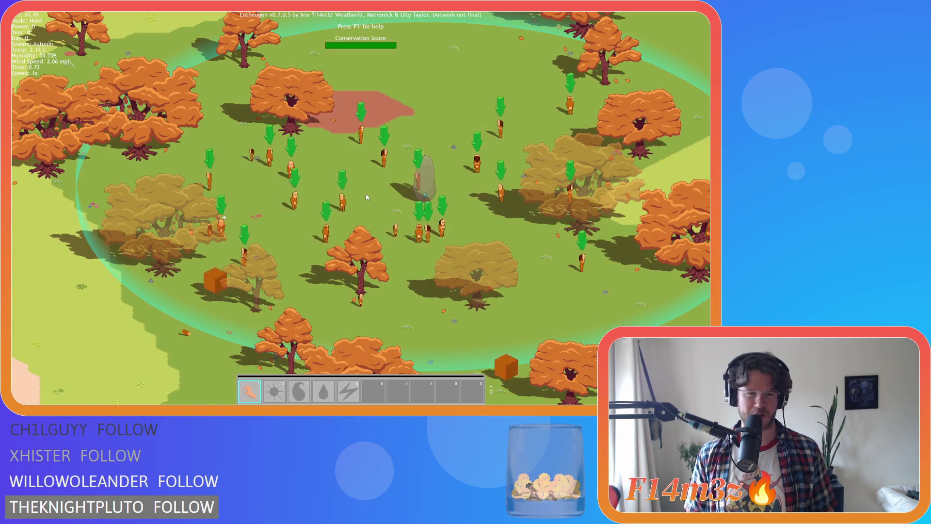
key("w")
key("a")
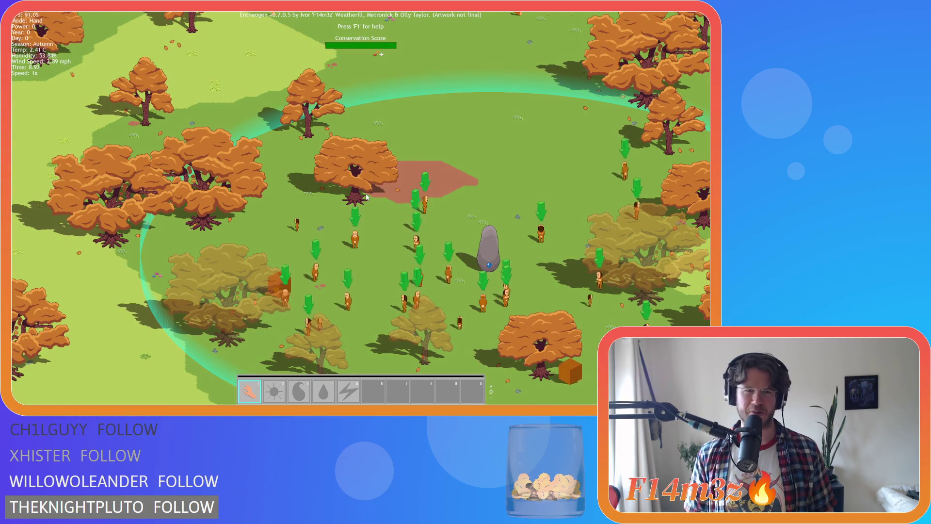
key("w")
key("a")
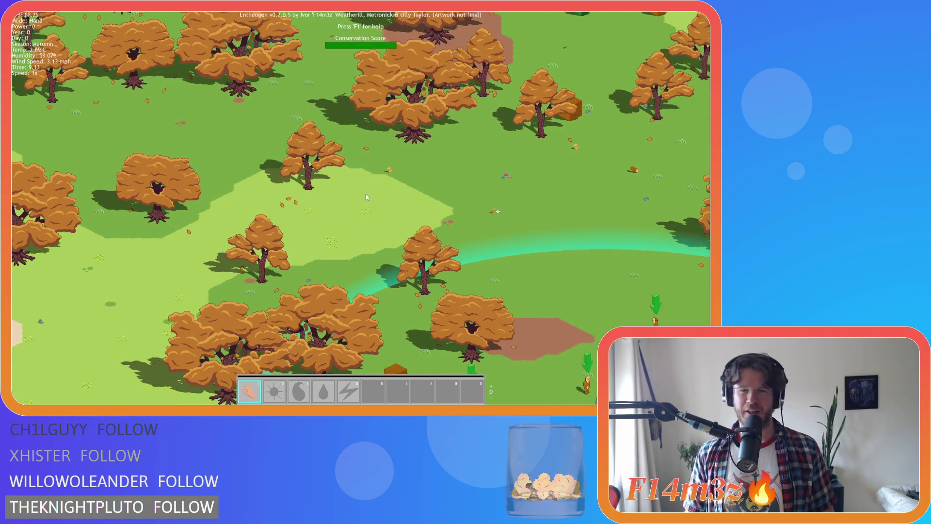
key("s")
key("d")
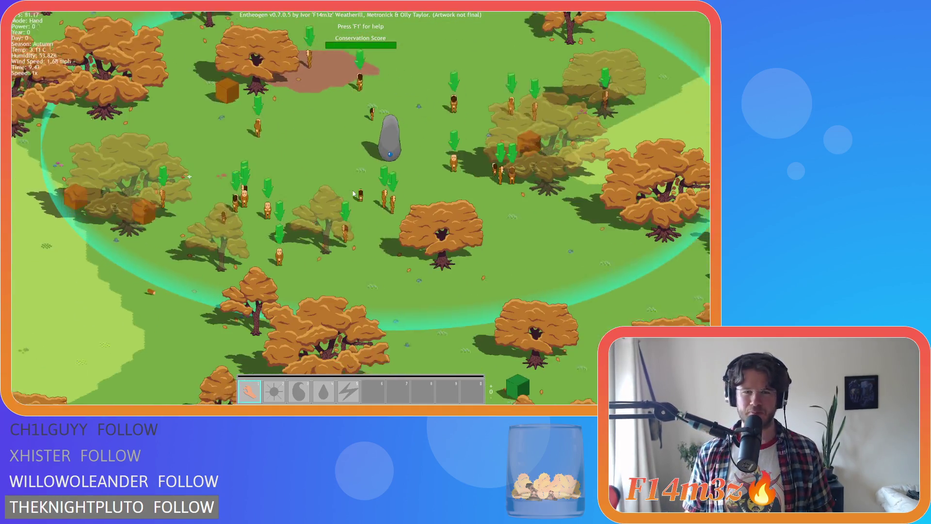
key("w")
key("d")
key("s")
key("a")
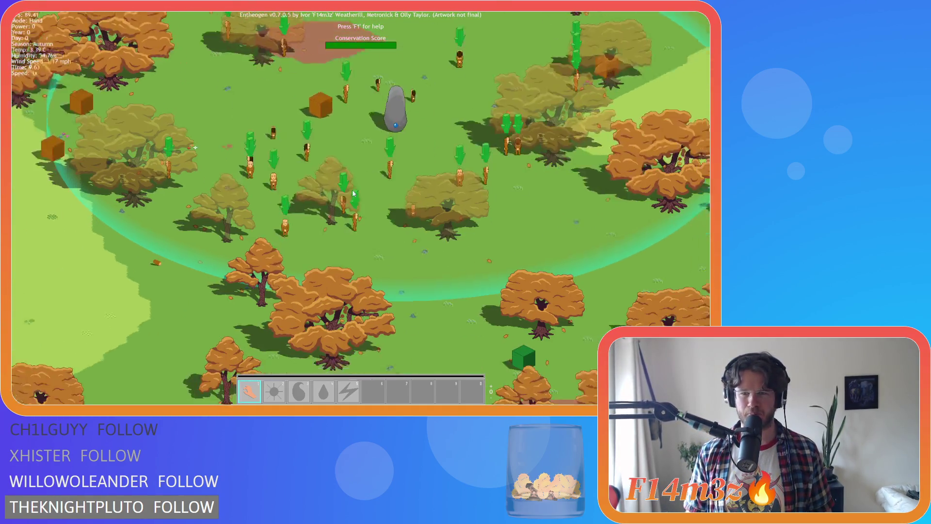
key("s")
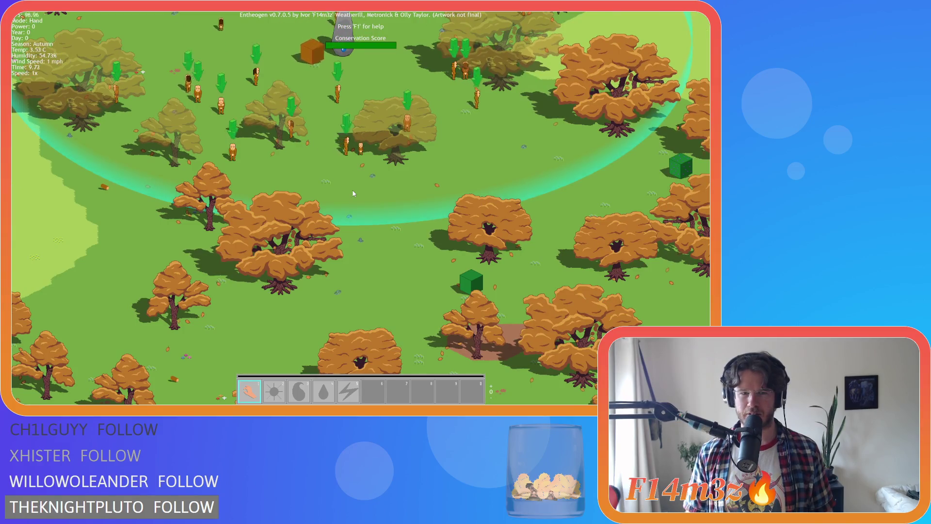
key("w")
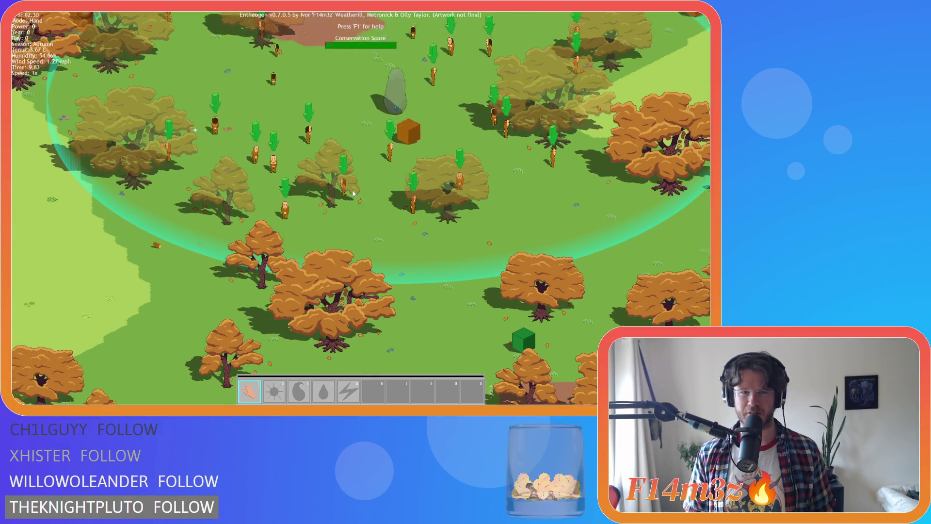
scroll(353, 193, "down", 1)
scroll(388, 218, "up", 5)
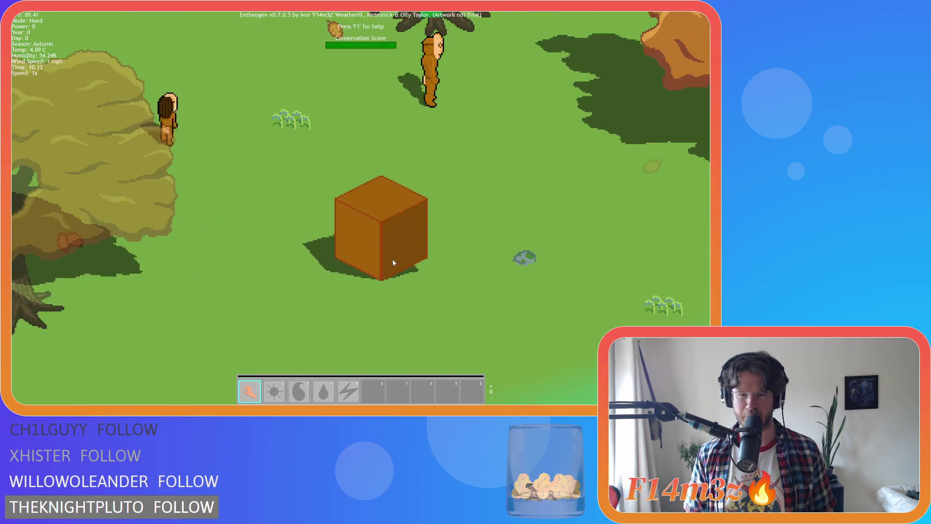
scroll(392, 259, "down", 5)
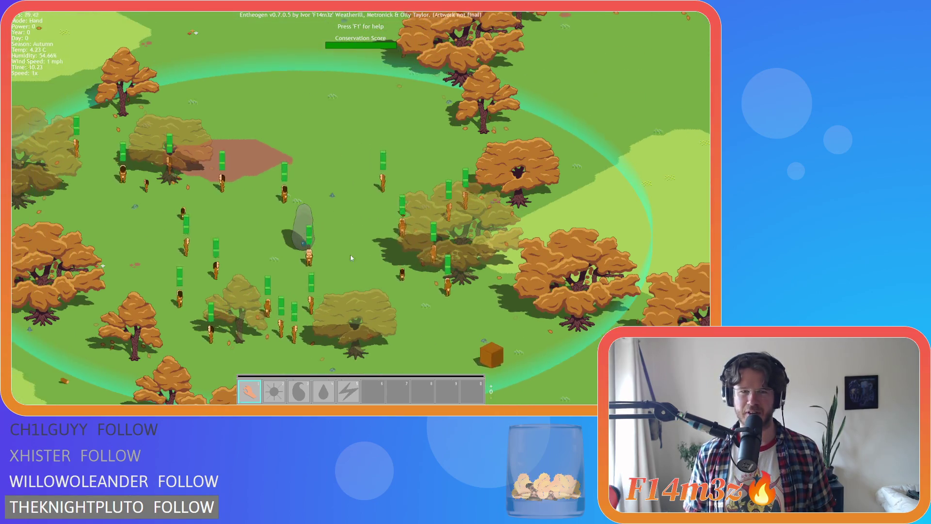
key("a")
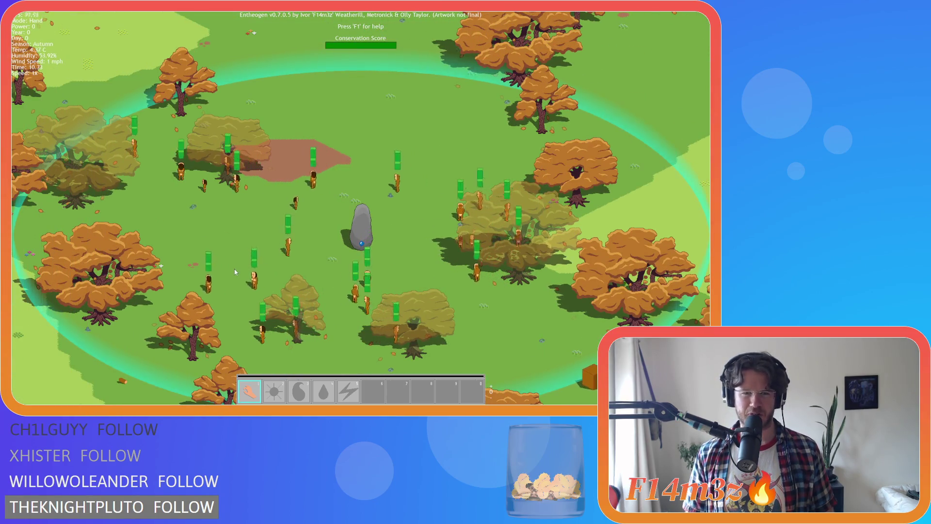
key("w")
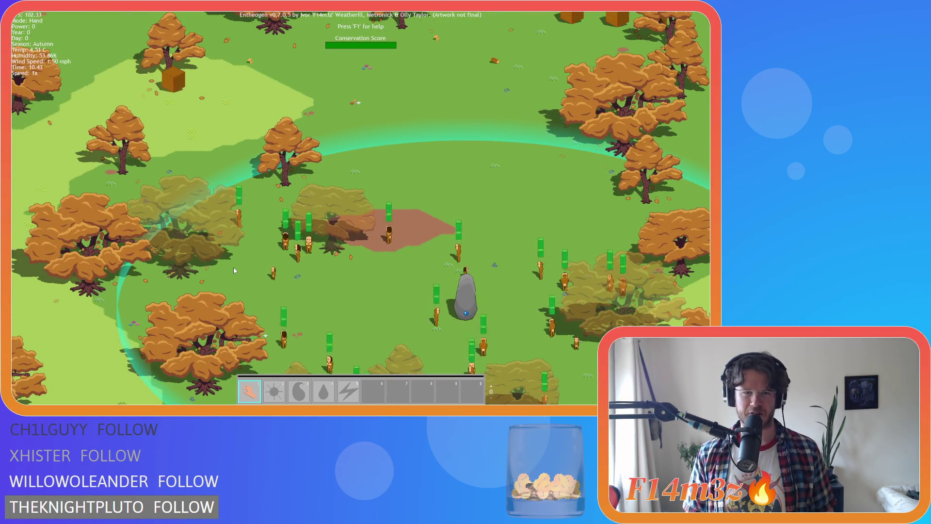
key("w")
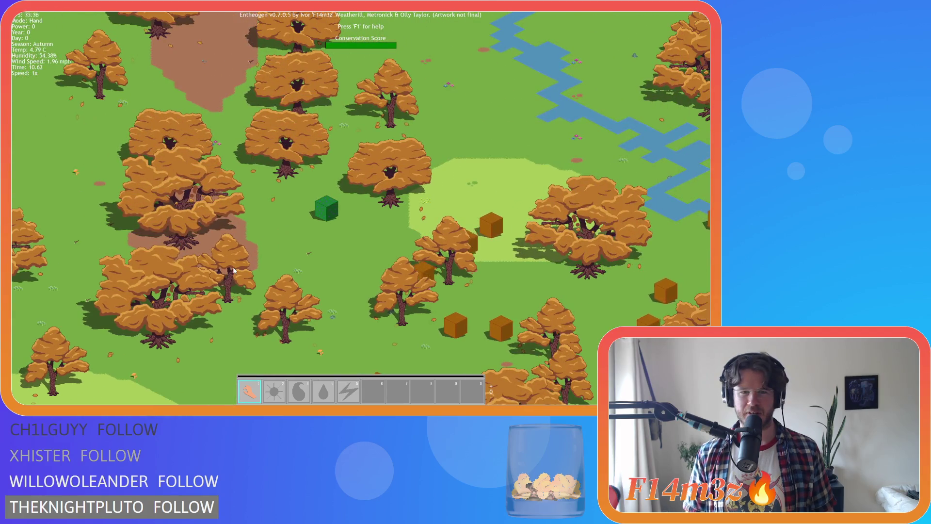
scroll(283, 249, "up", 5)
scroll(362, 205, "down", 5)
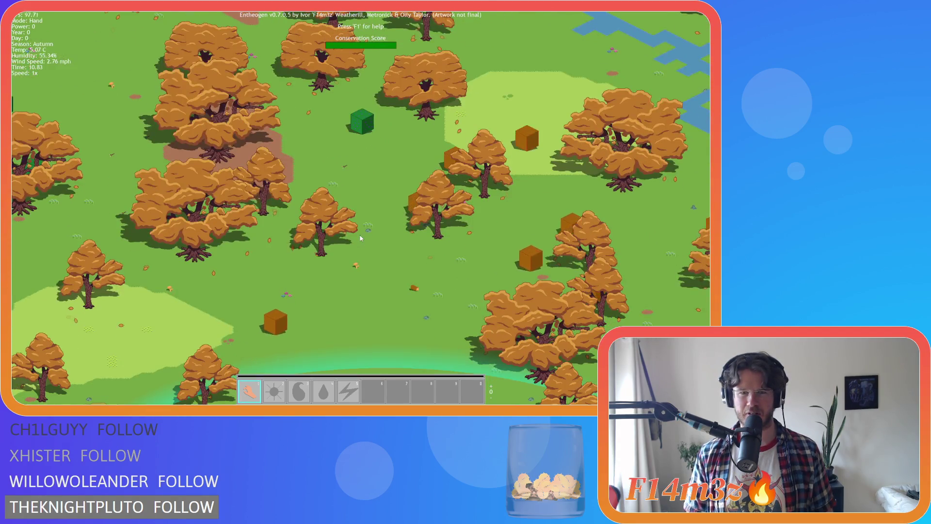
scroll(361, 237, "down", 5)
key("d")
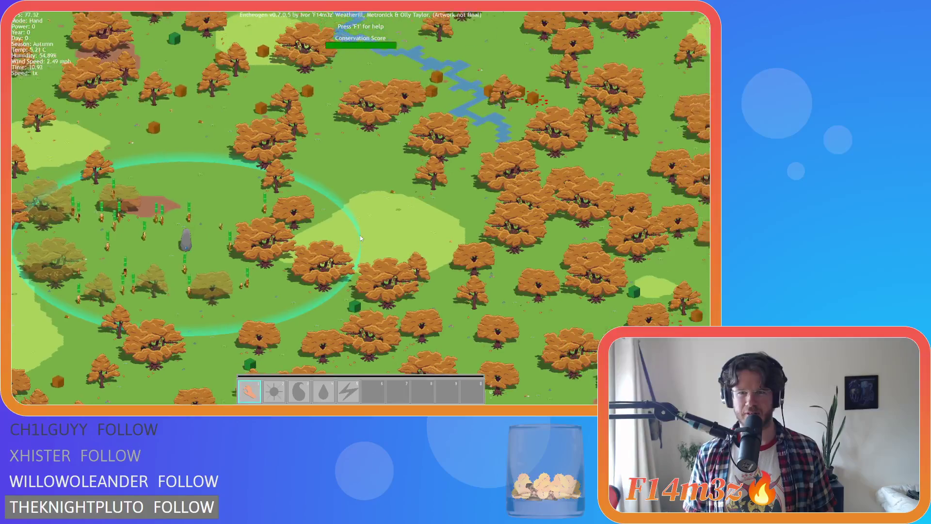
scroll(362, 234, "up", 5)
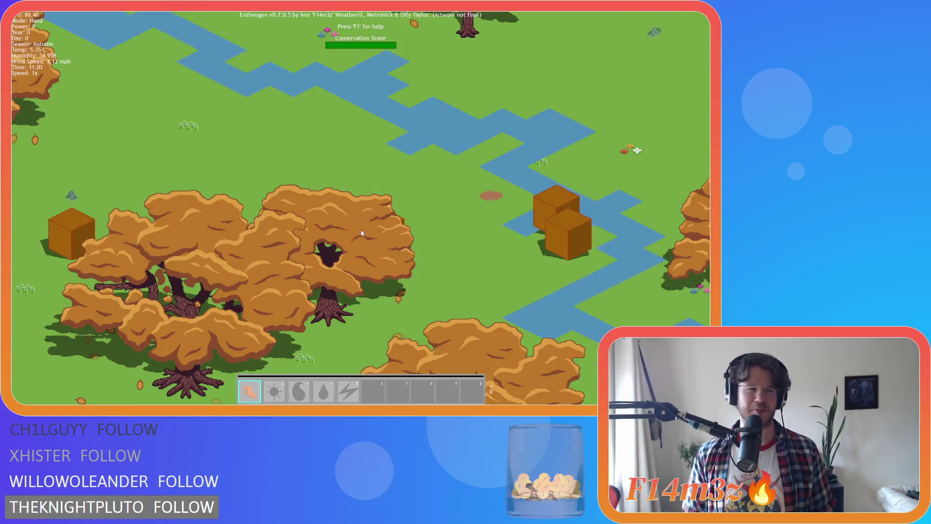
key("w")
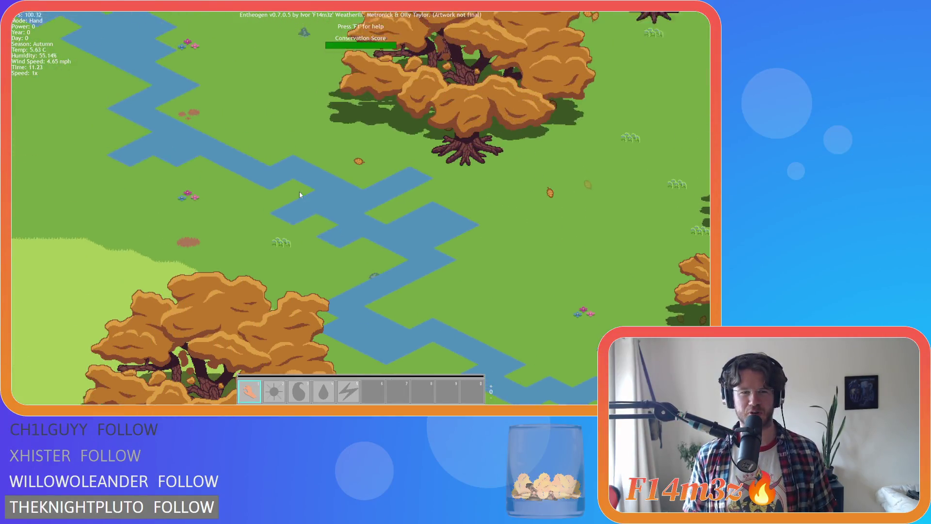
key("s")
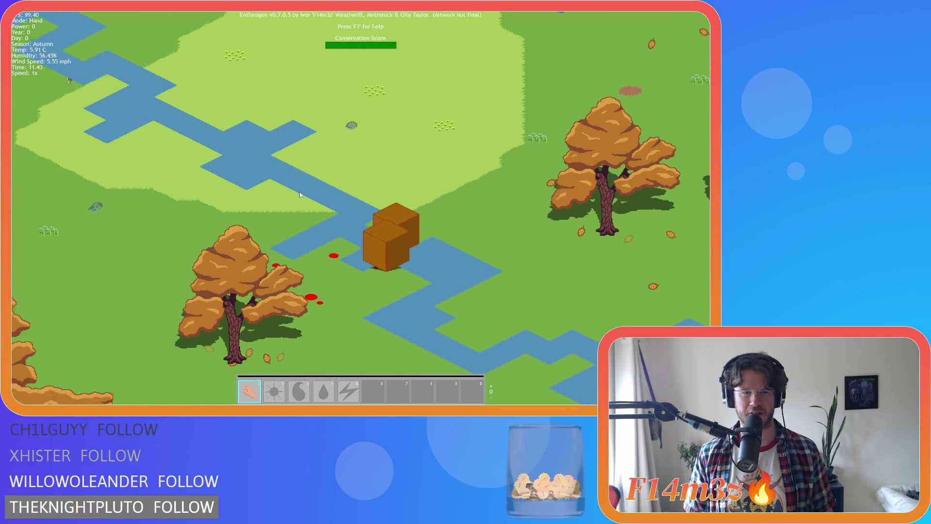
key("a")
key("s")
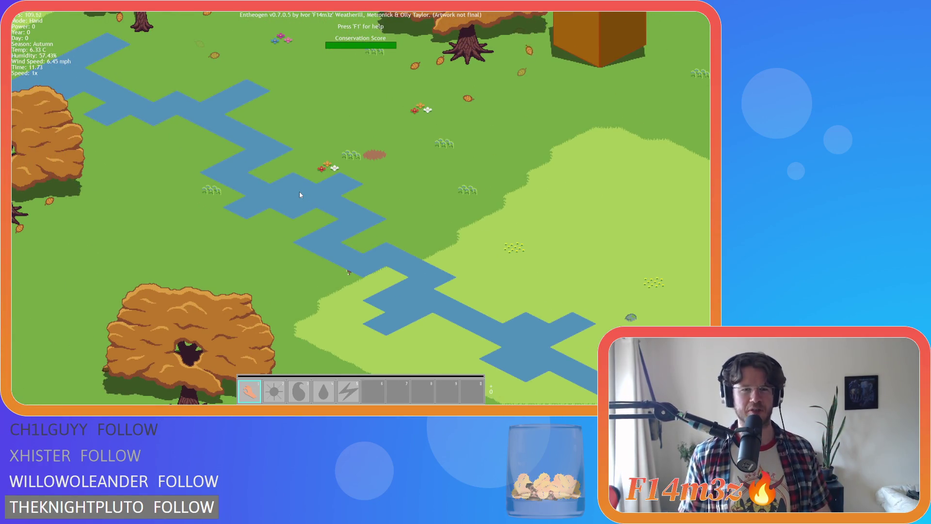
scroll(299, 195, "down", 5)
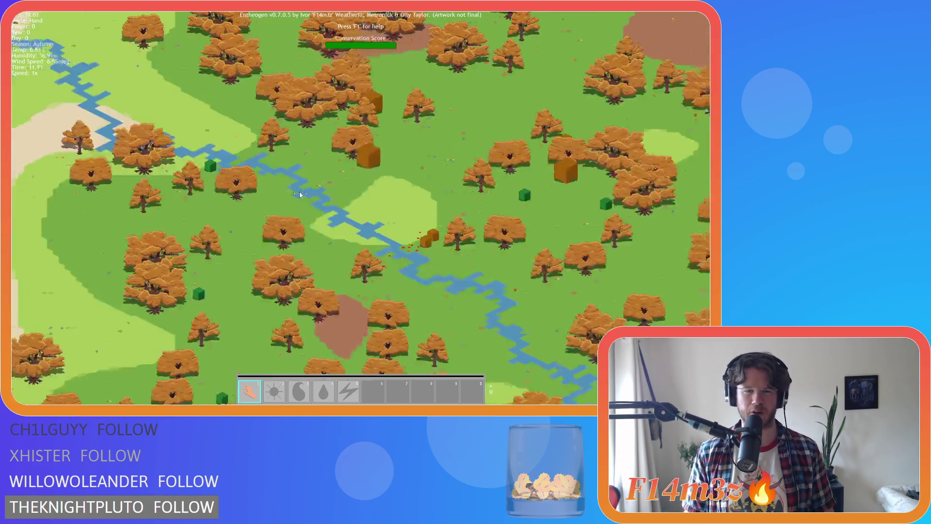
scroll(299, 195, "down", 5)
scroll(299, 194, "up", 2)
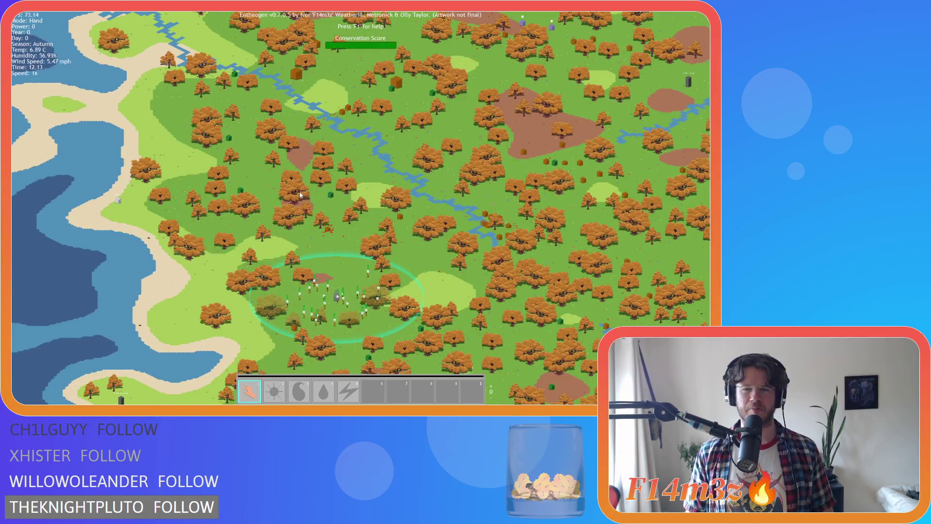
scroll(299, 192, "up", 8)
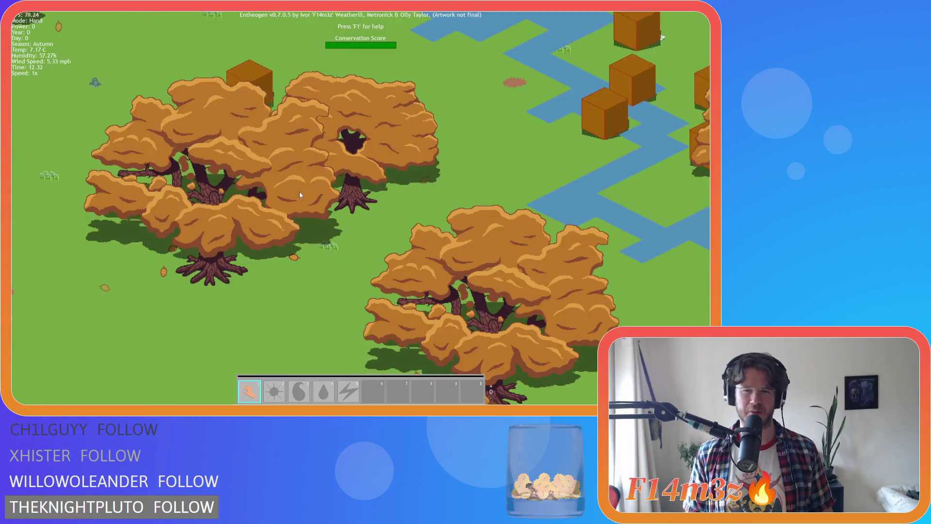
key("d")
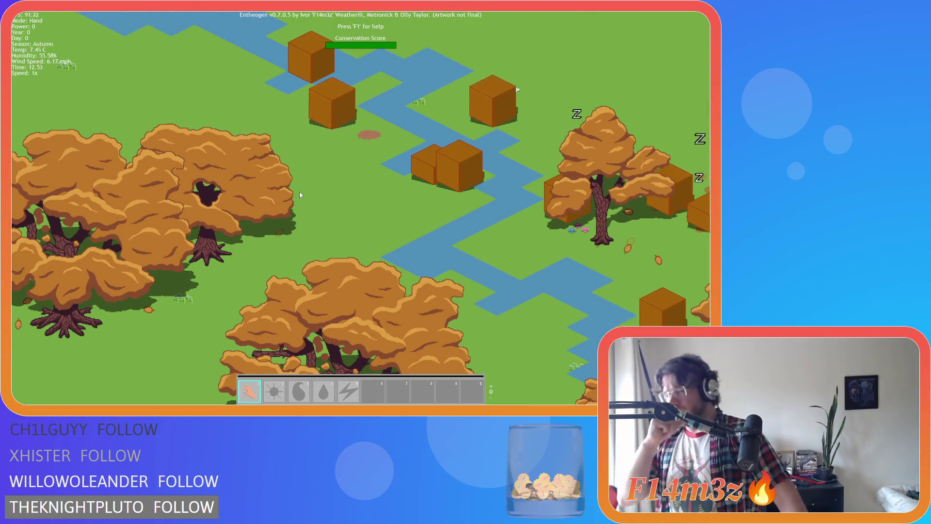
scroll(299, 195, "down", 2)
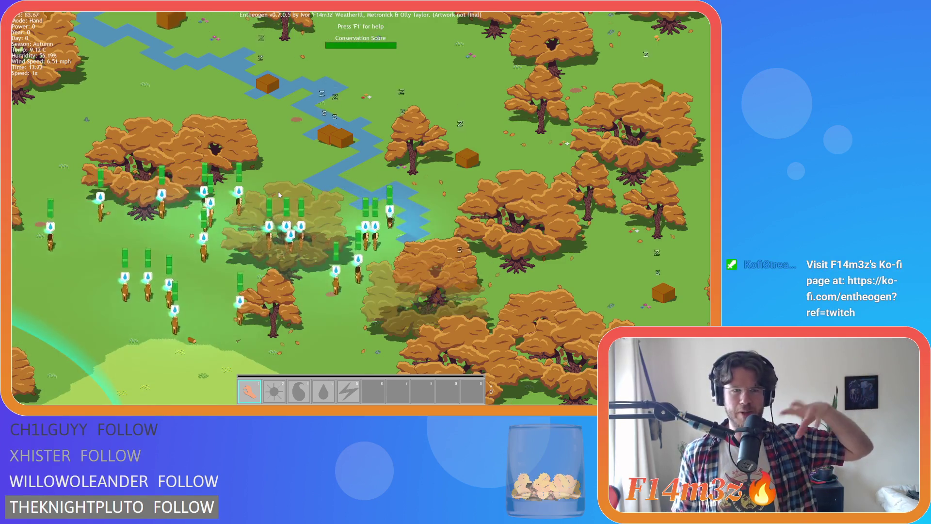
Zoom in and out on the Miracle: Divine Intervention monolith.
scroll(279, 195, "down", 5)
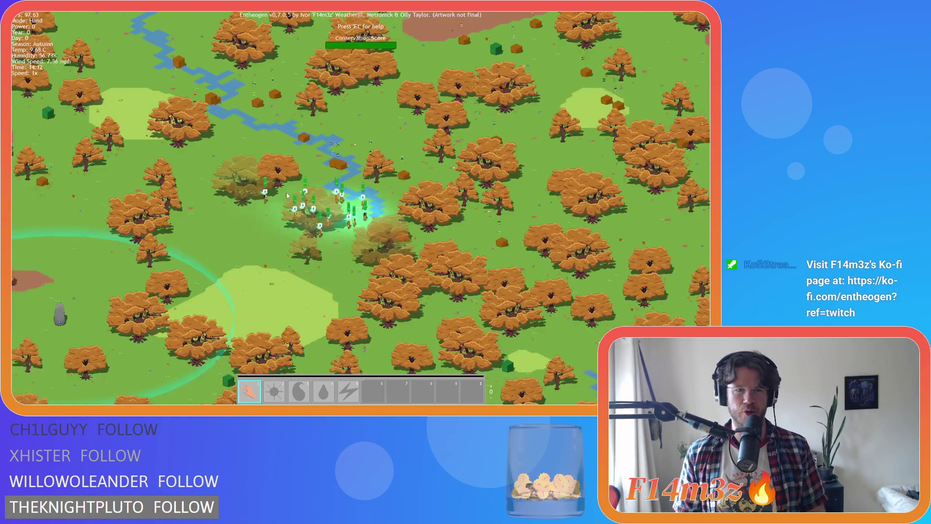
scroll(229, 227, "up", 6)
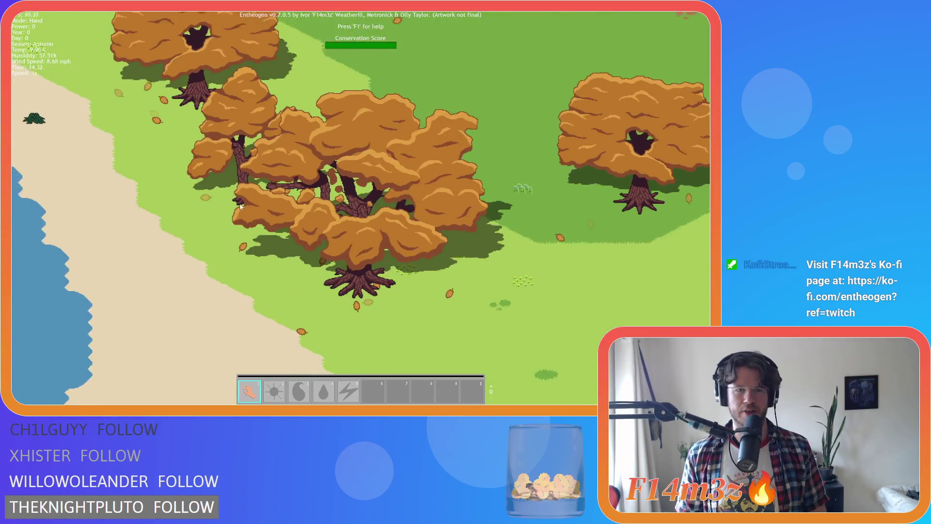
scroll(239, 205, "down", 5)
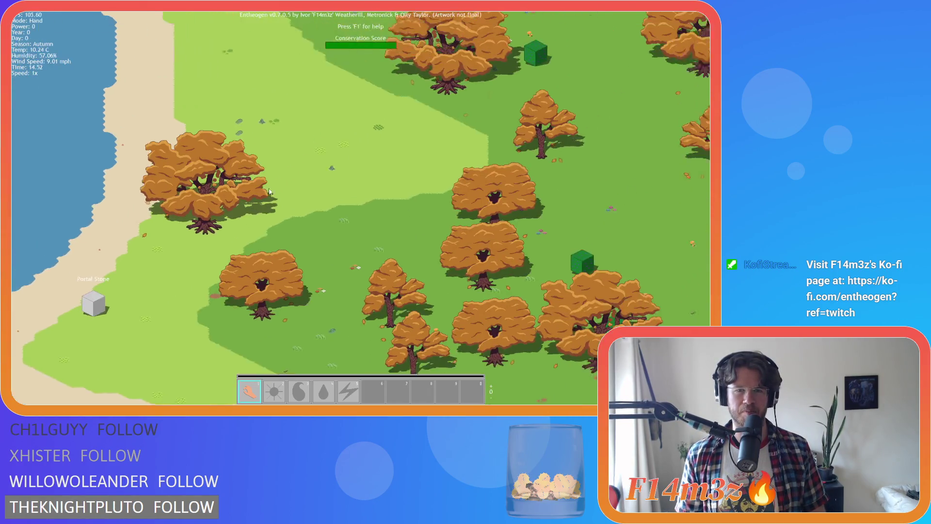
scroll(268, 191, "down", 3)
scroll(266, 194, "up", 4)
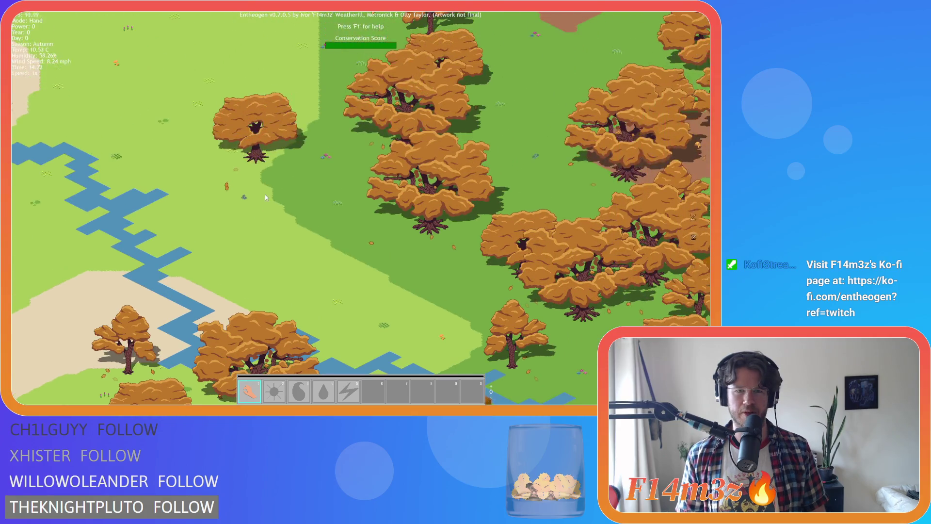
scroll(265, 197, "up", 1)
scroll(265, 196, "down", 2)
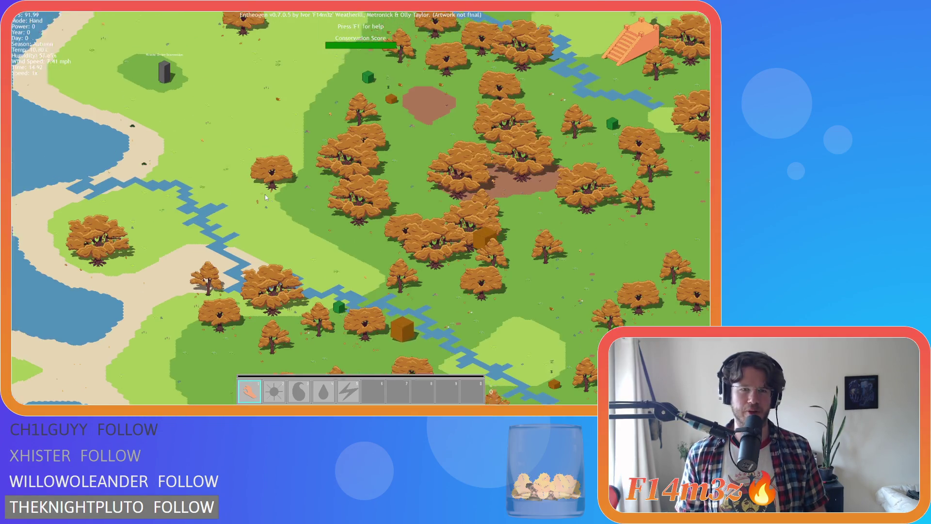
scroll(264, 194, "down", 2)
scroll(265, 194, "up", 2)
scroll(265, 194, "down", 3)
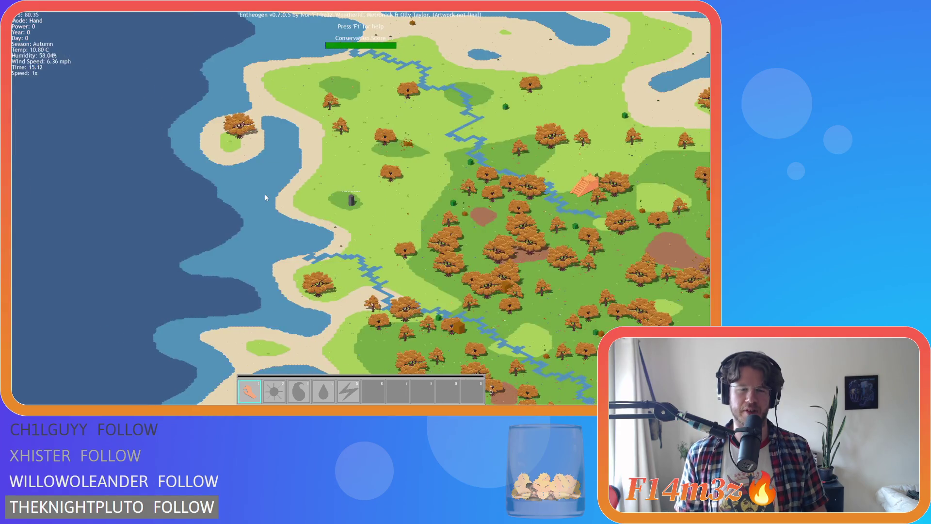
Pan along the coast and forest to the green cube beside a tree.
key("d")
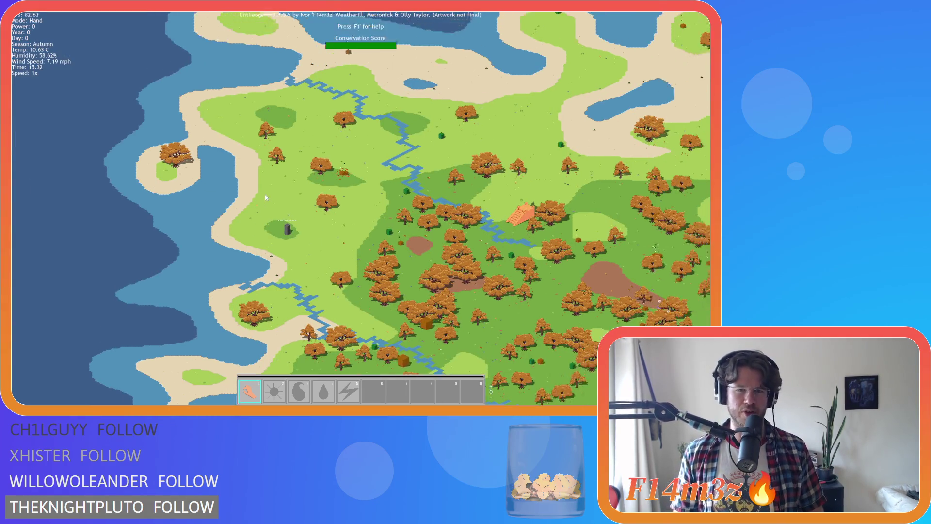
scroll(265, 194, "up", 5)
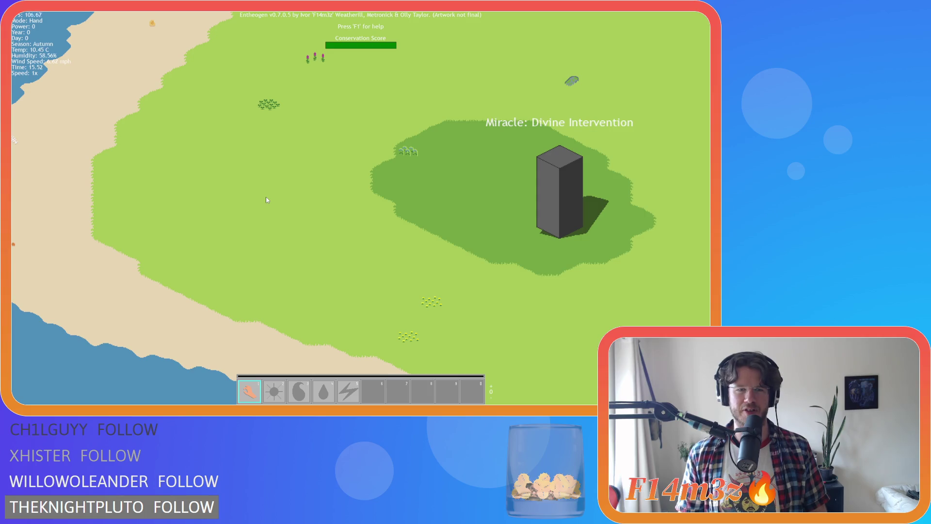
key("a")
scroll(258, 200, "down", 5)
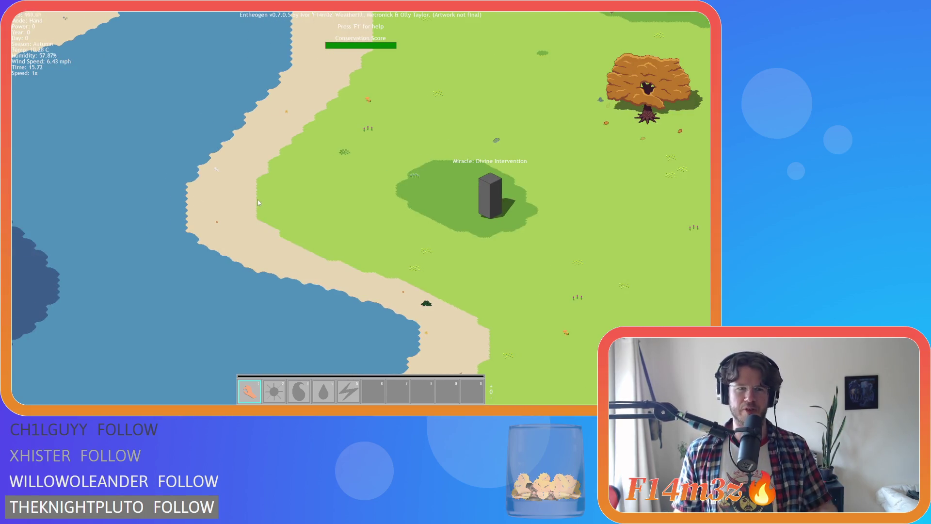
key("d")
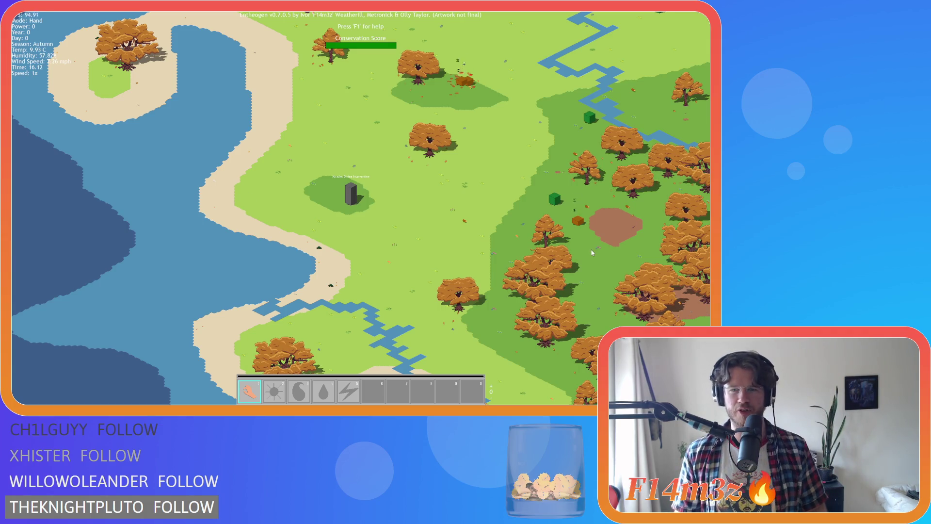
key("d")
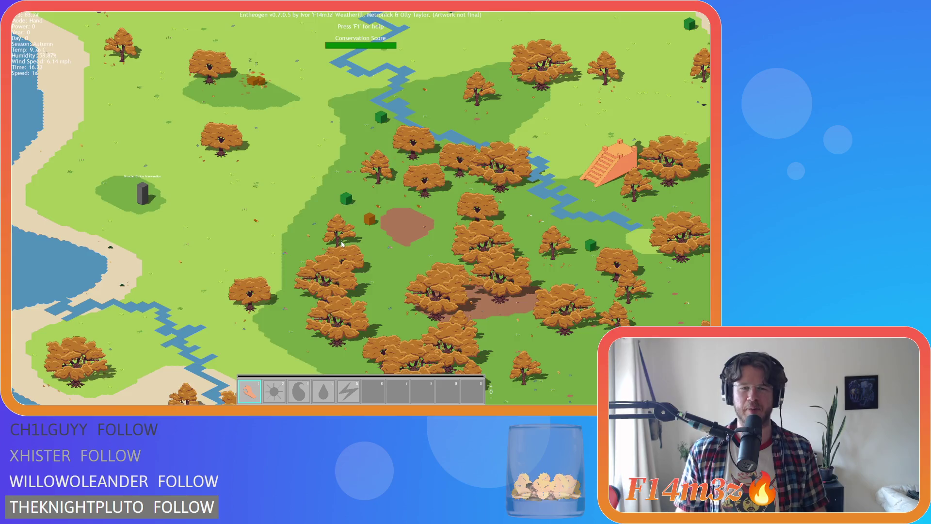
scroll(342, 242, "up", 5)
key("d")
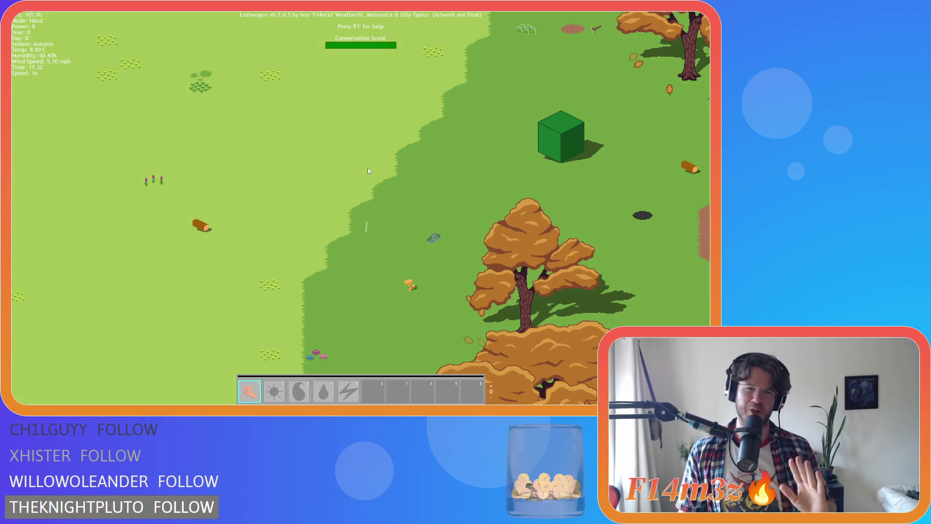
Pan and zoom across the forest to the lakeside riverbank where the river meets the coast.
scroll(367, 172, "up", 3)
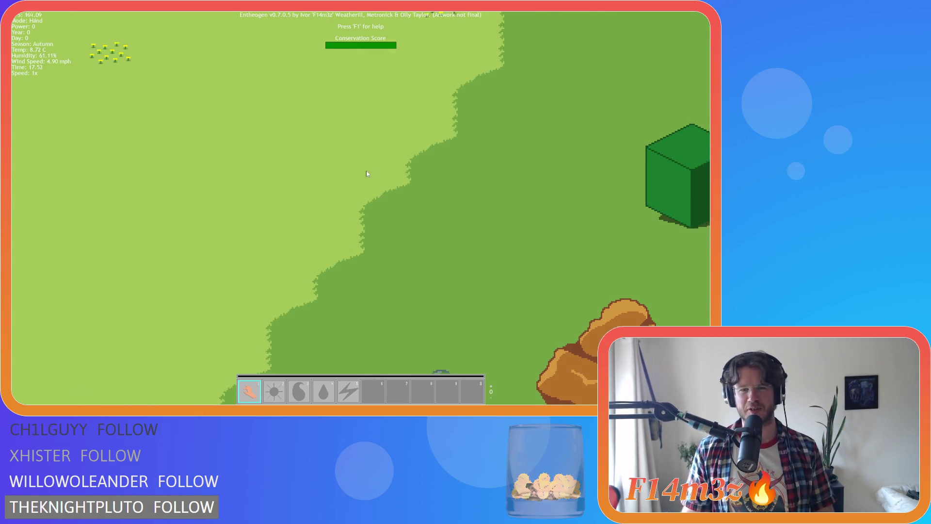
scroll(436, 182, "down", 3)
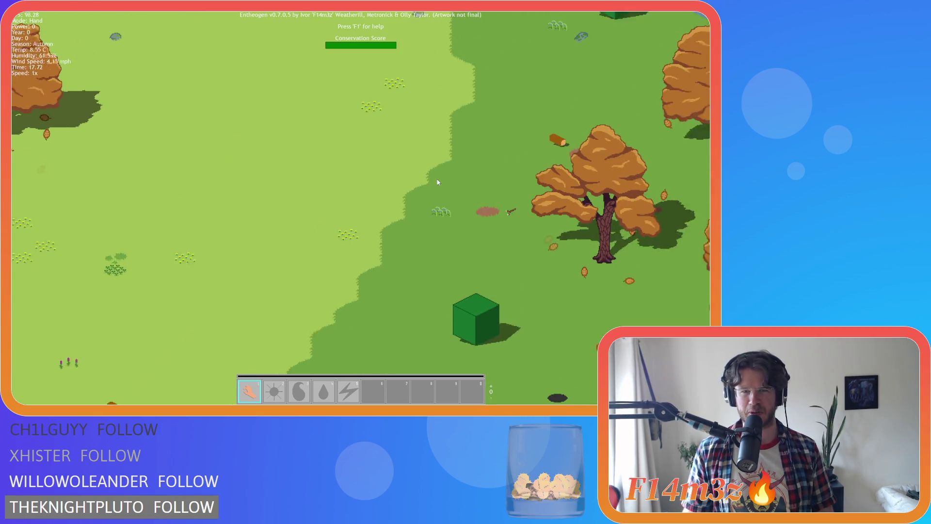
scroll(436, 184, "down", 5)
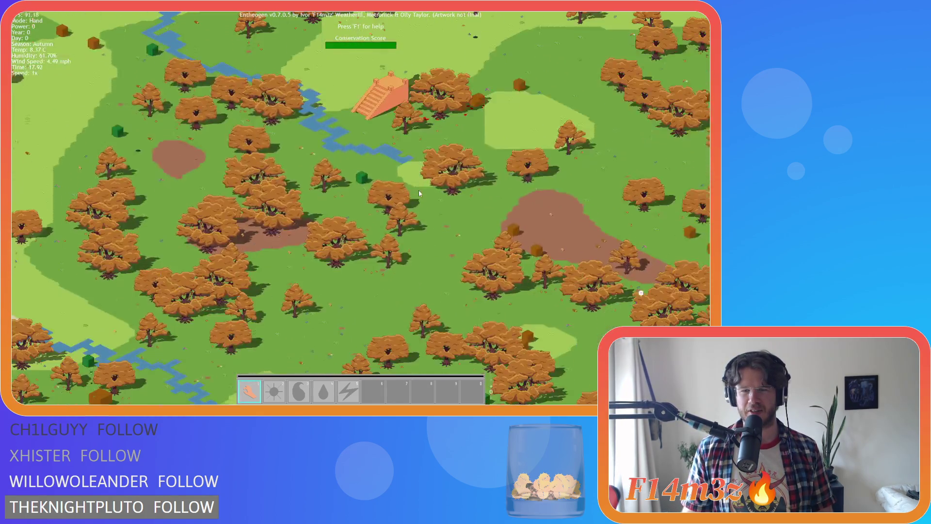
key("d")
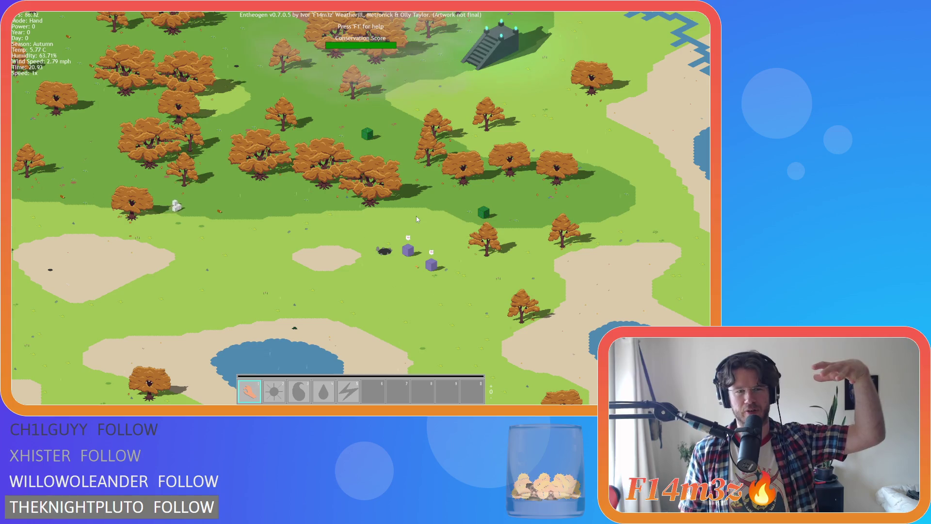
key("d")
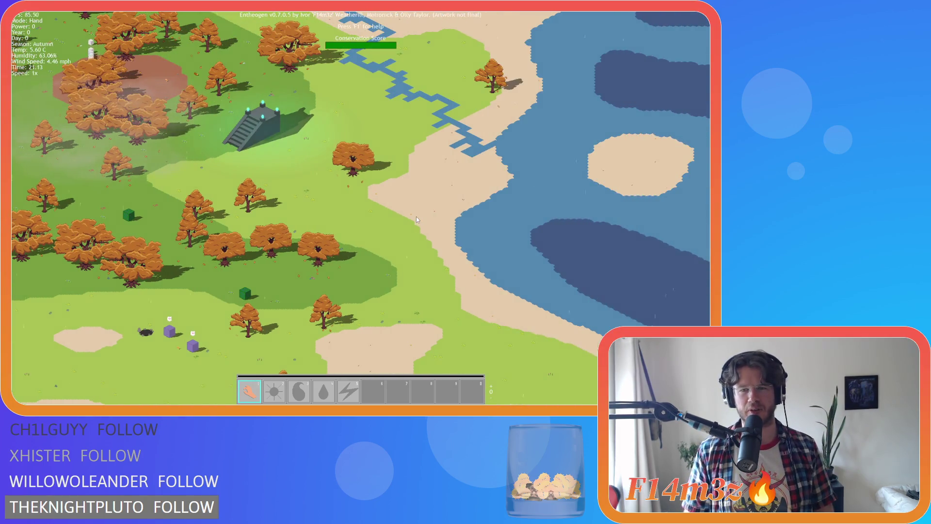
scroll(416, 219, "up", 5)
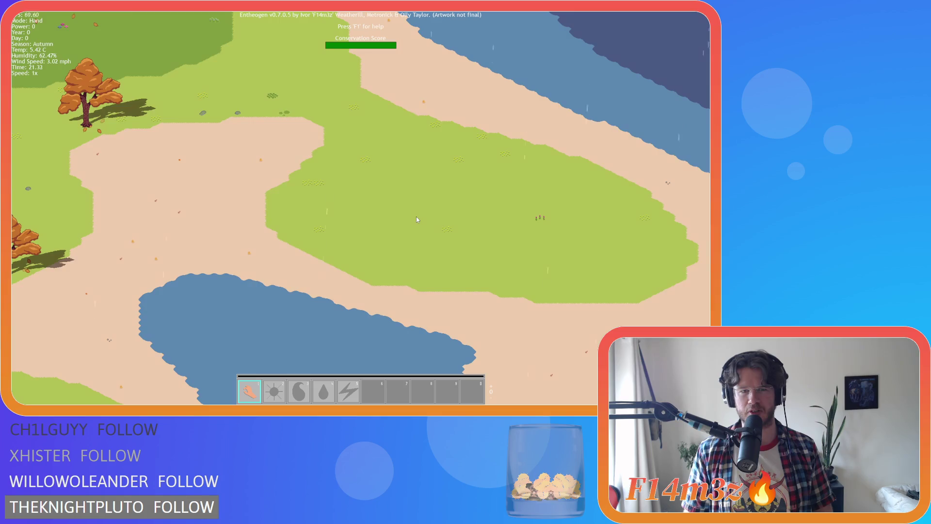
key("a")
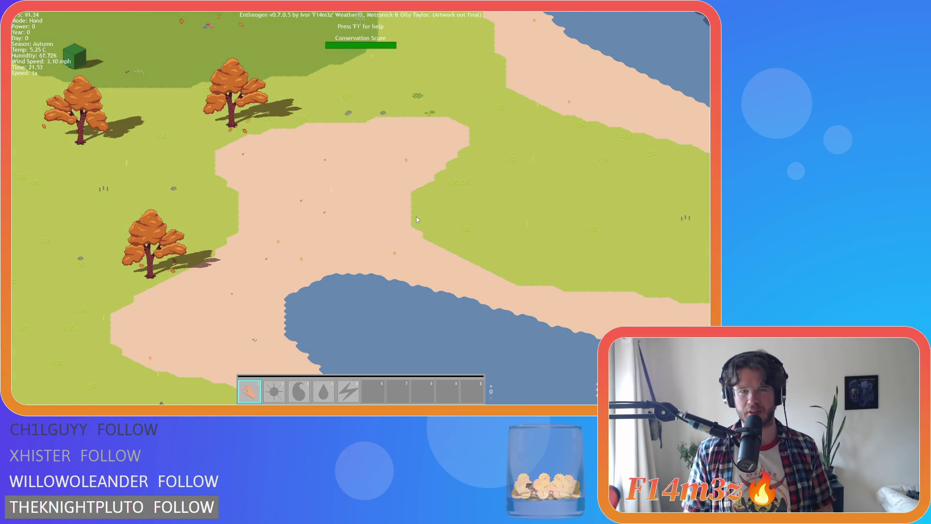
scroll(416, 220, "down", 2)
scroll(416, 220, "down", 3)
scroll(416, 219, "up", 5)
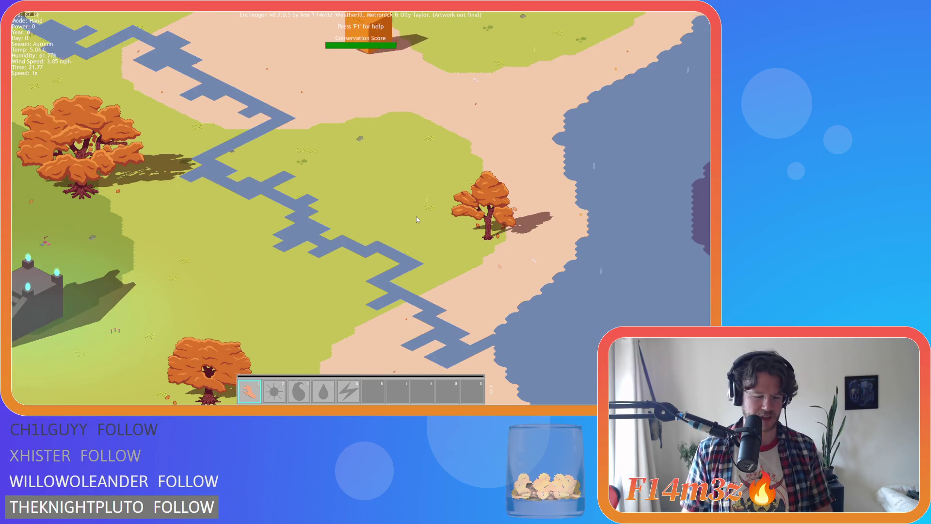
key("d")
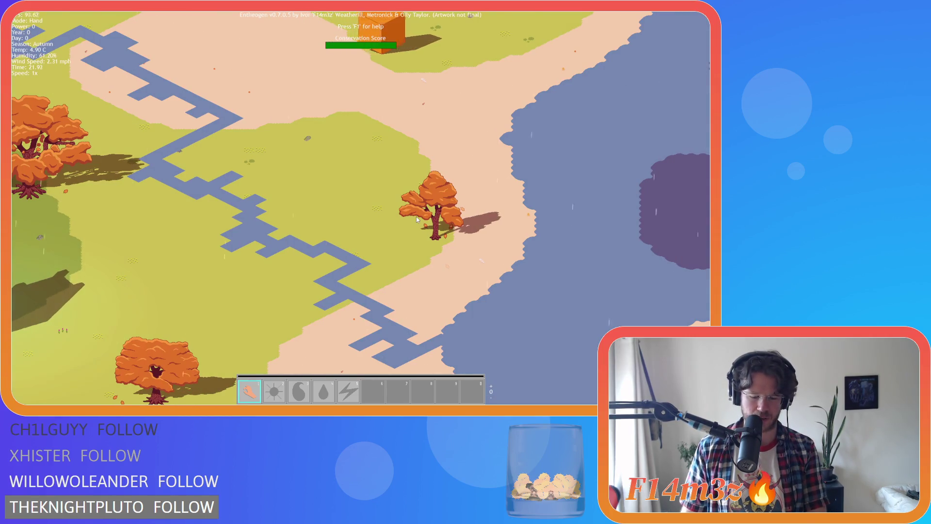
Toggle the grid overlay and pan around the close-up autumn tree.
key("g")
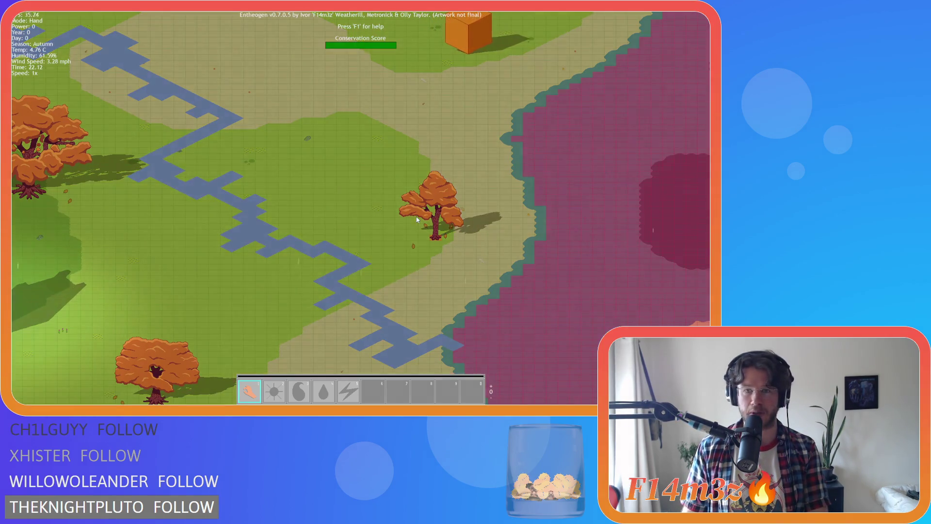
scroll(416, 218, "up", 3)
key("d")
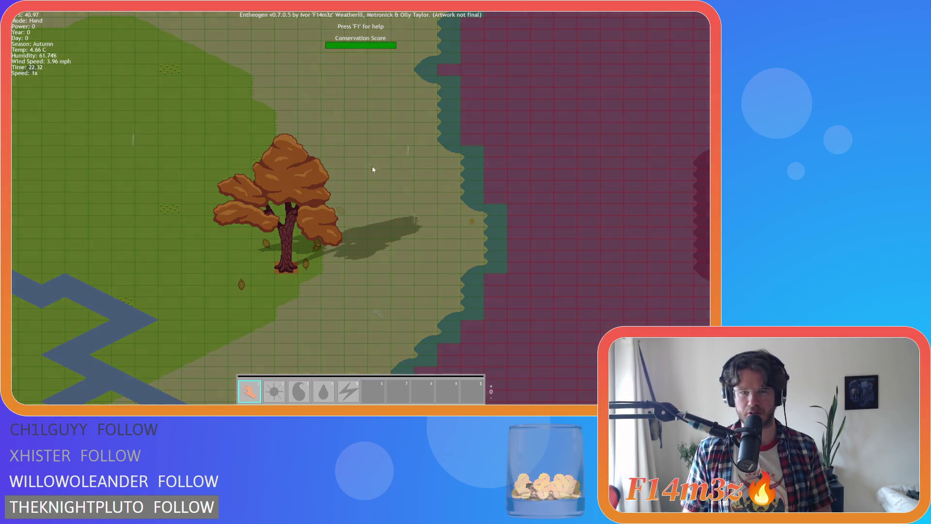
key("w")
key("a")
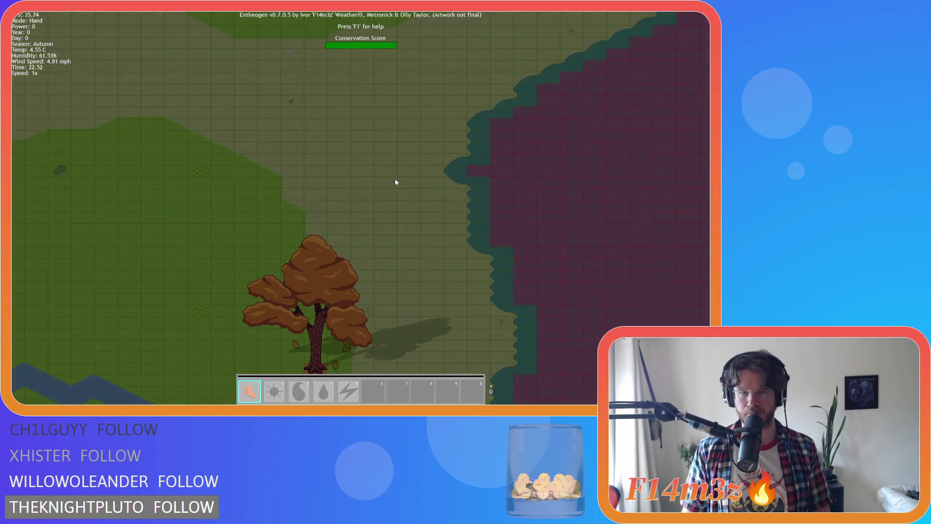
key("a")
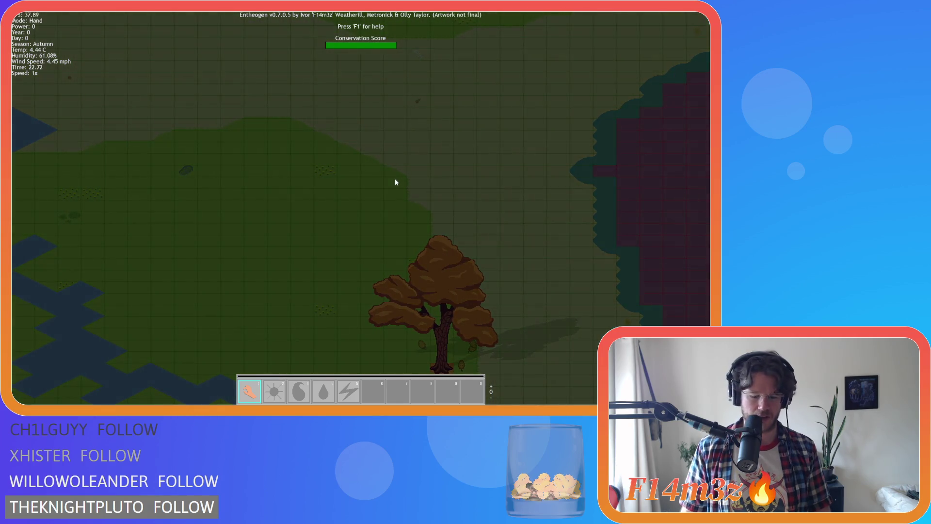
scroll(395, 181, "down", 6)
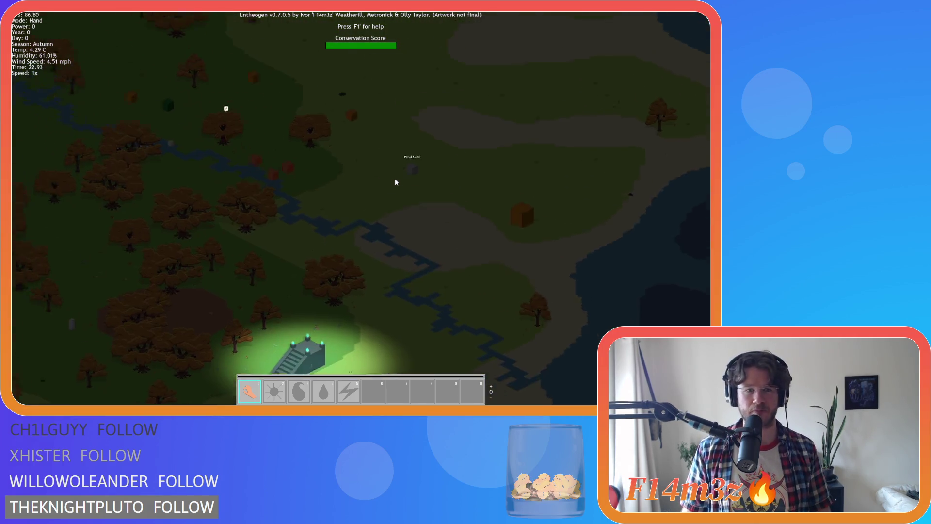
Pan across the darkening forest and river, zooming in and out.
key("w")
key("a")
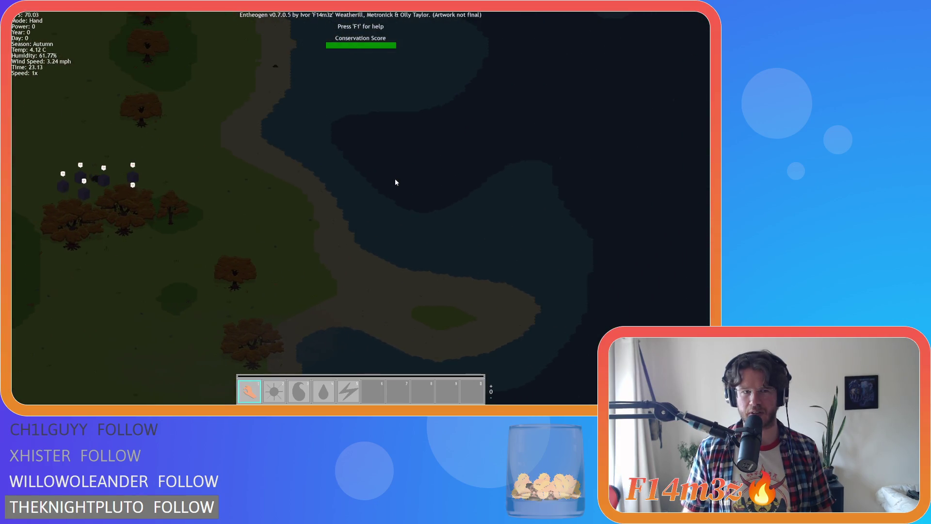
key("d")
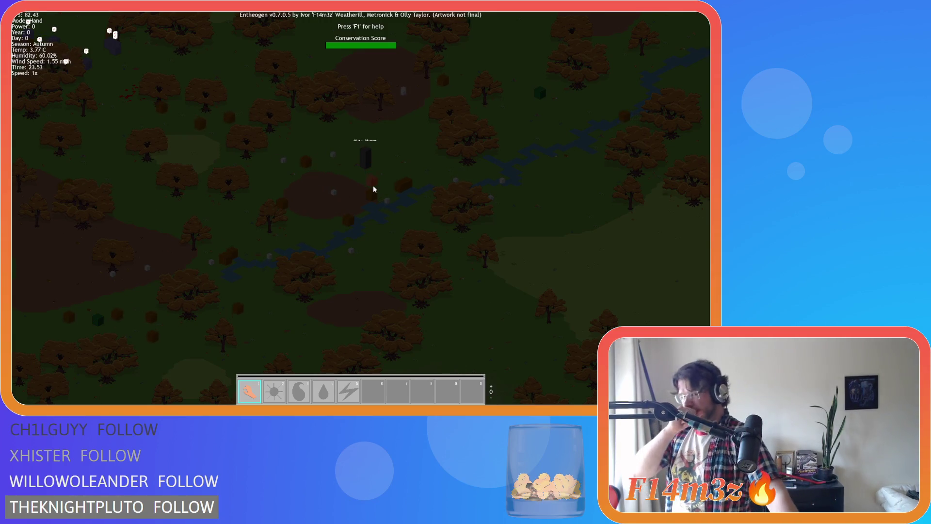
key("s")
key("a")
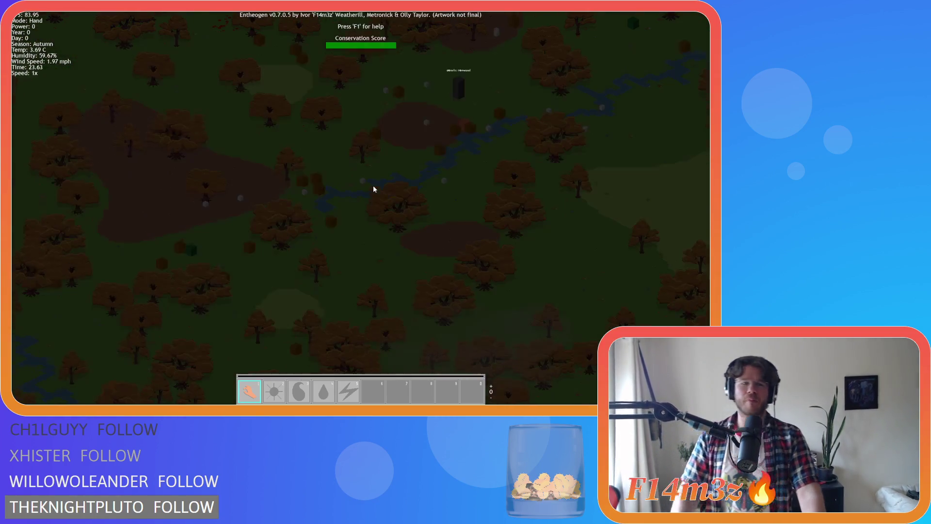
key("s")
key("a")
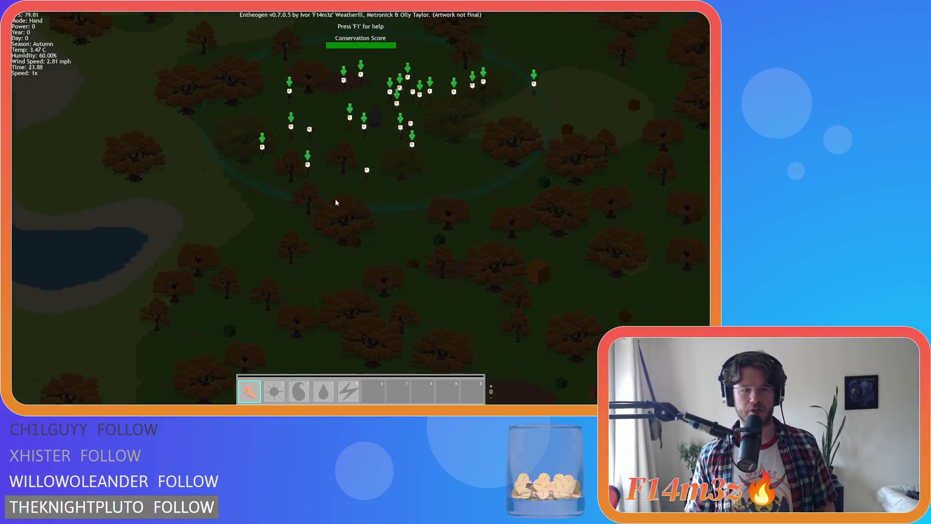
scroll(328, 205, "up", 3)
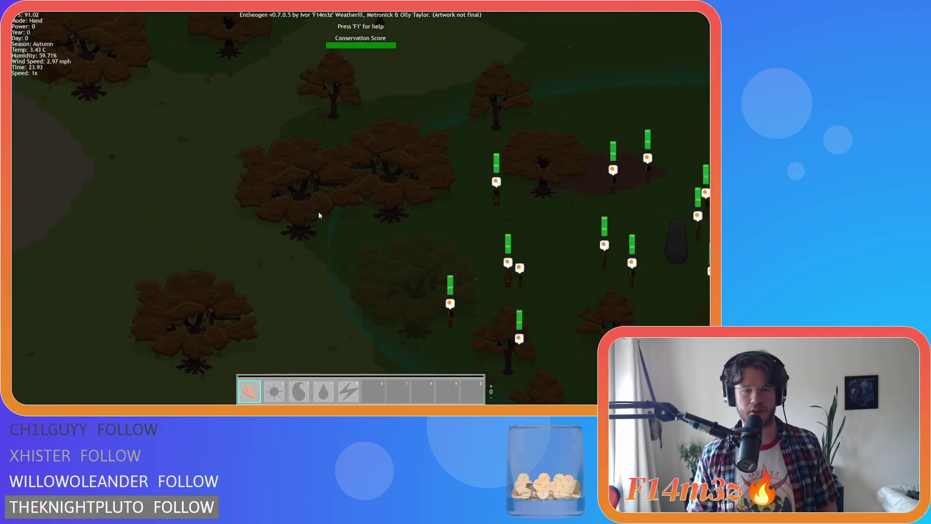
scroll(319, 215, "up", 3)
scroll(319, 215, "down", 3)
Pan down to the lake, along the shoreline and over to the beach.
key("s")
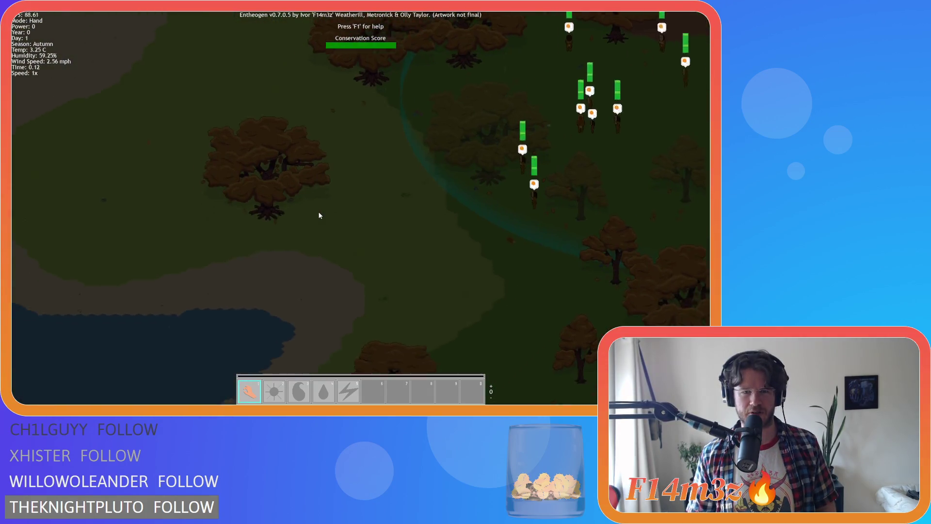
key("a")
scroll(319, 215, "up", 3)
key("w")
key("d")
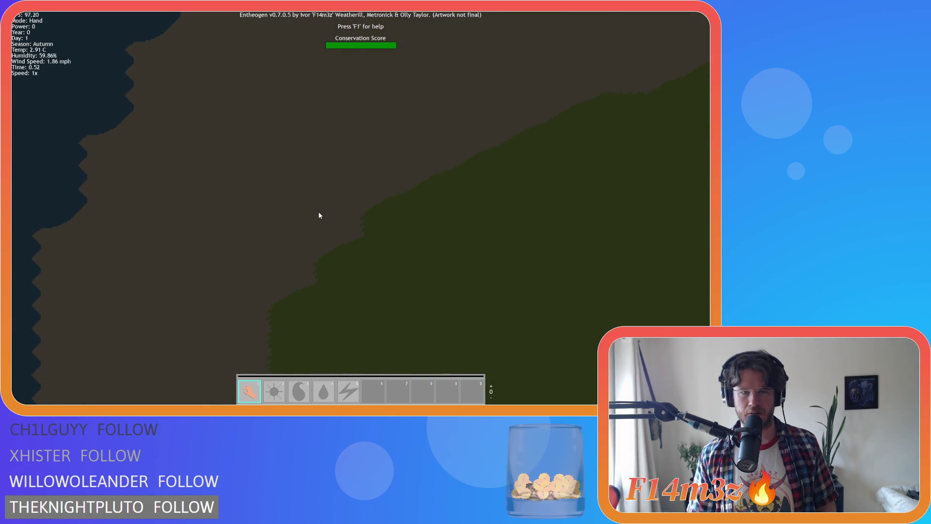
scroll(320, 215, "down", 3)
key("w")
scroll(299, 224, "up", 2)
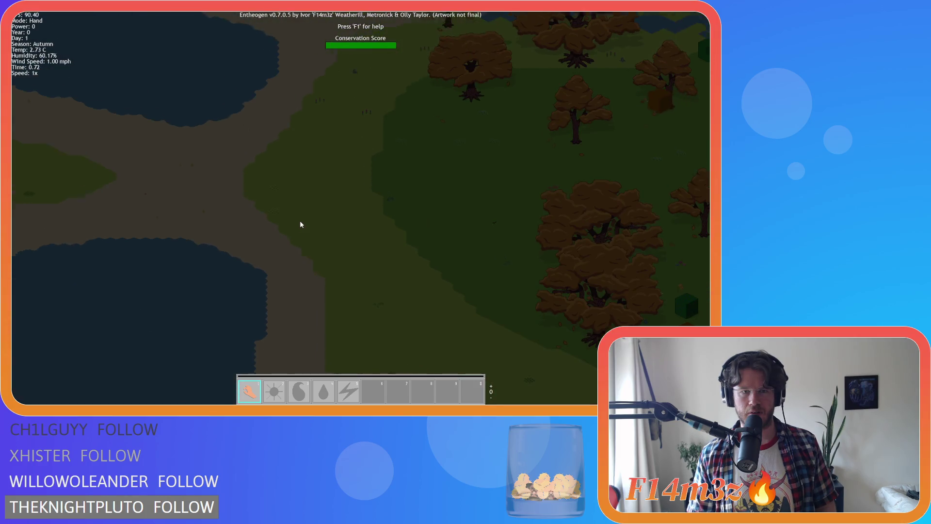
key("s")
scroll(300, 224, "up", 2)
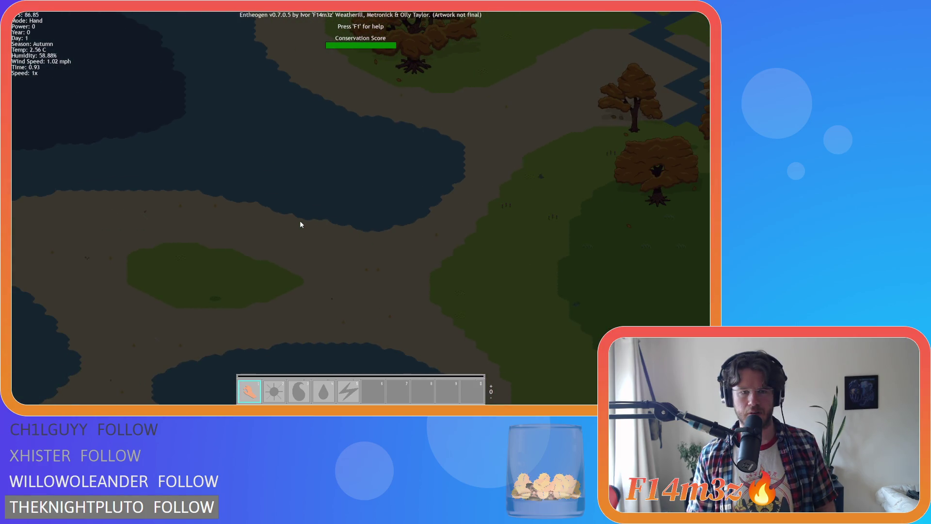
scroll(300, 225, "down", 3)
Pan back over the river, then south to the forest with villagers.
key("w")
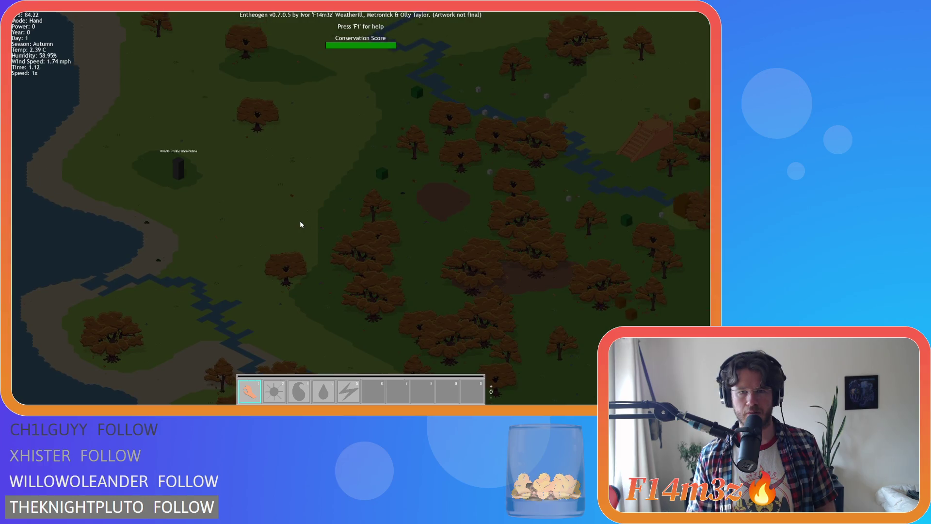
key("w")
scroll(300, 224, "up", 3)
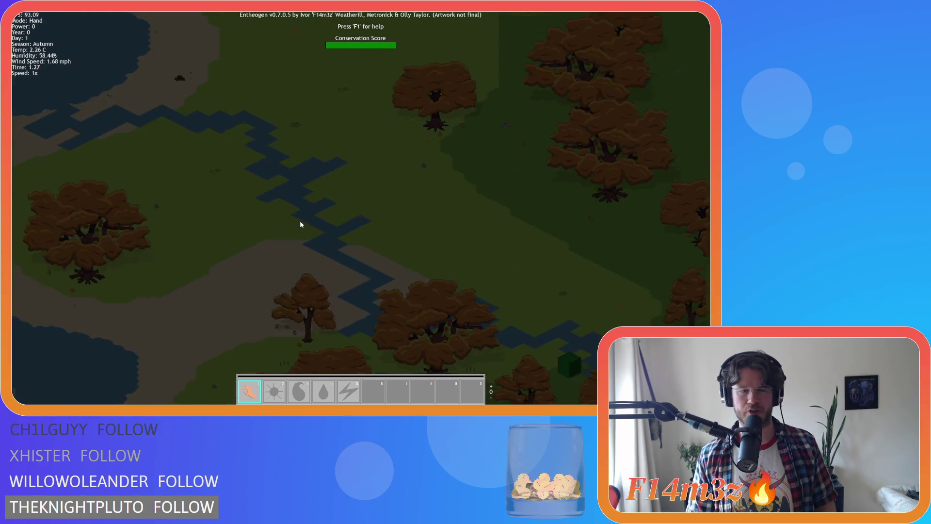
scroll(300, 225, "down", 3)
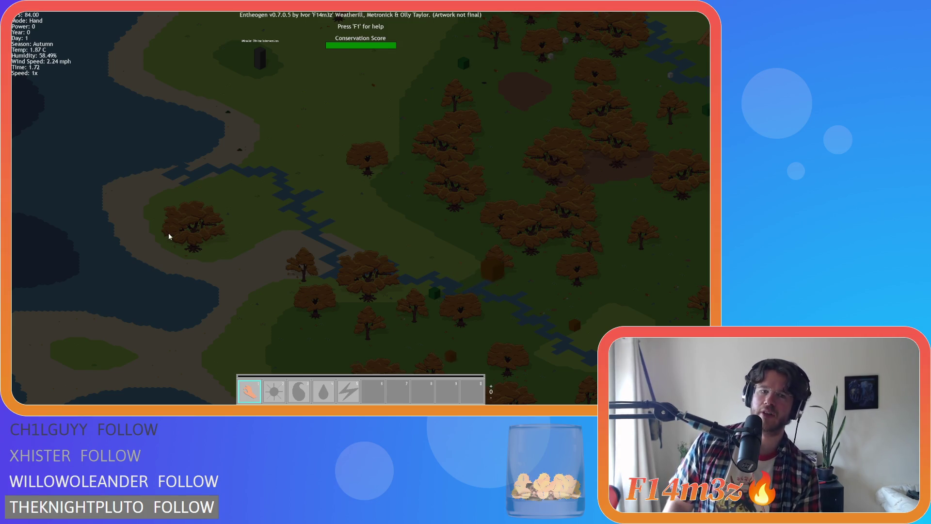
key("s")
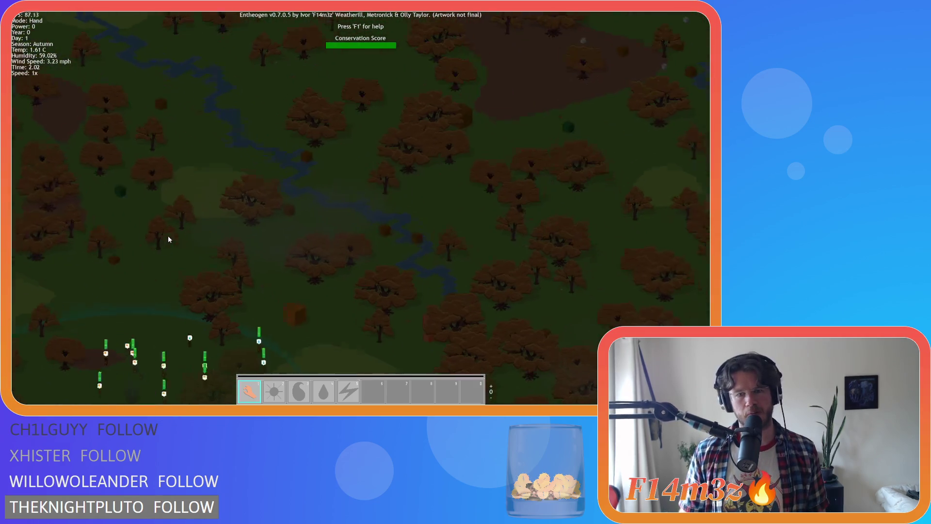
key("s")
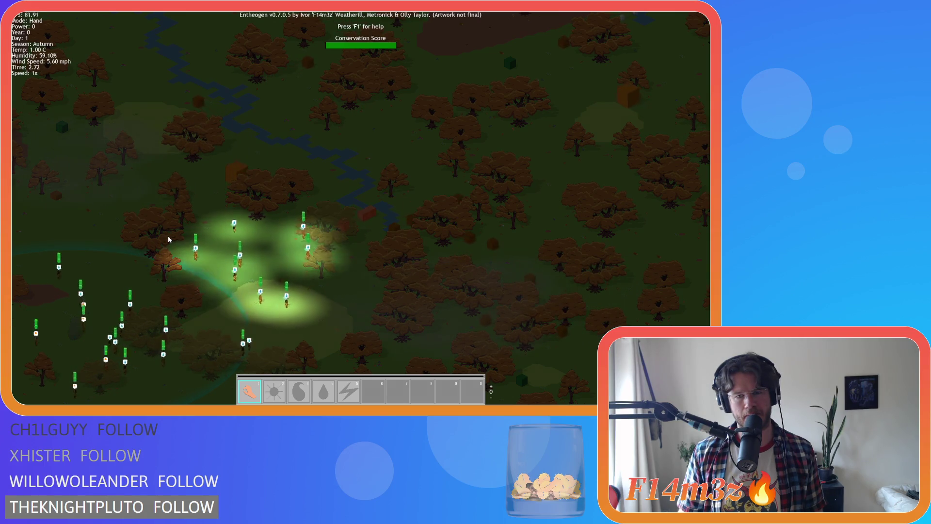
Pan toward the villager group and past it to reveal the lakes.
key("s")
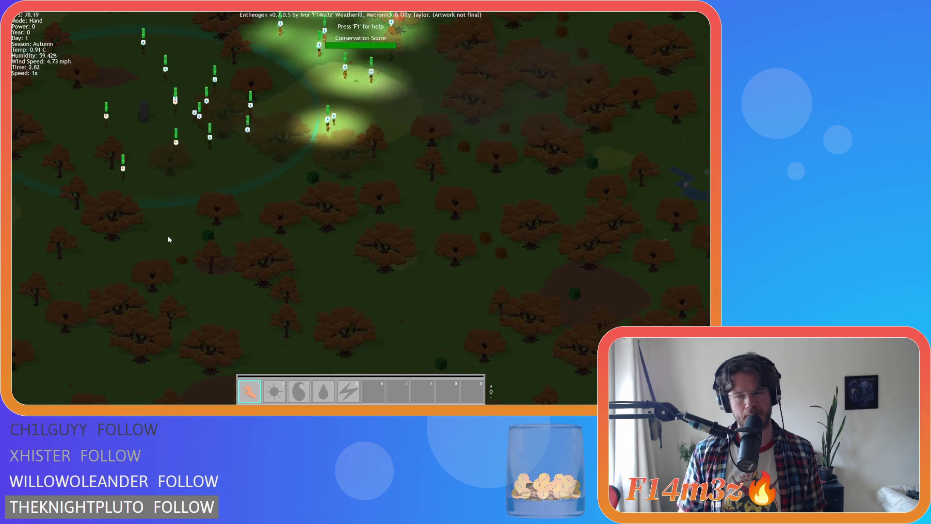
key("d")
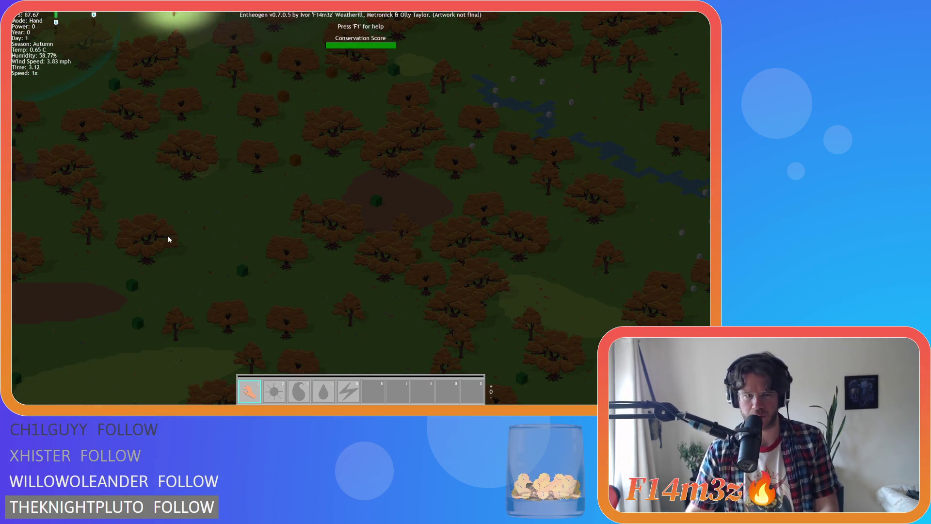
key("w")
key("a")
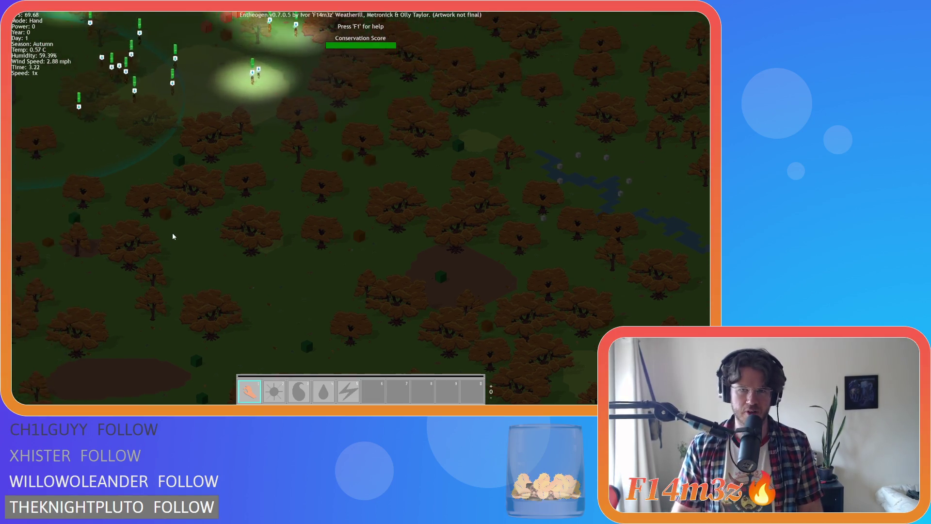
key("w")
key("d")
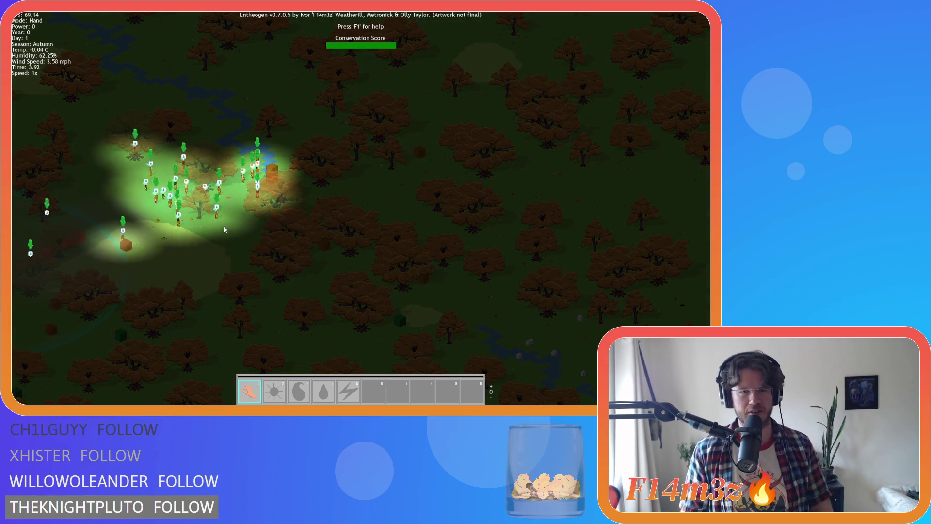
key("w")
key("a")
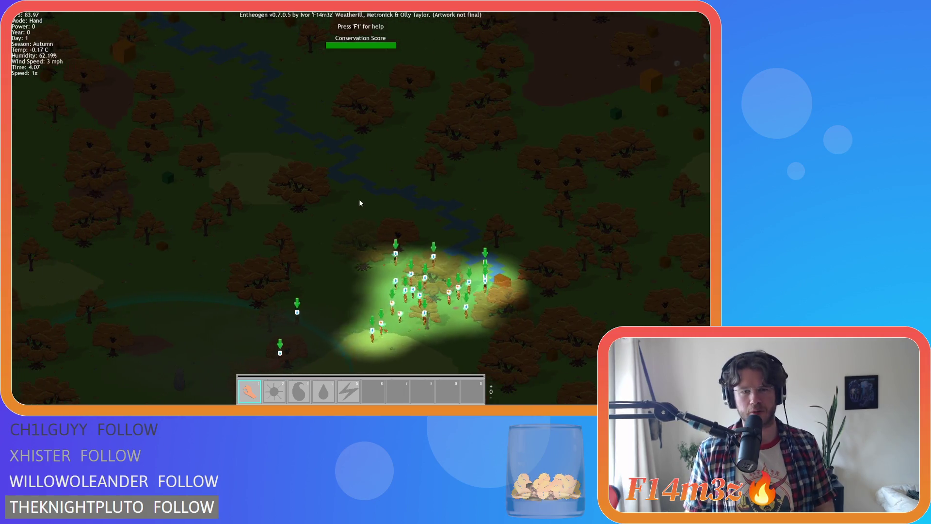
key("w")
key("a")
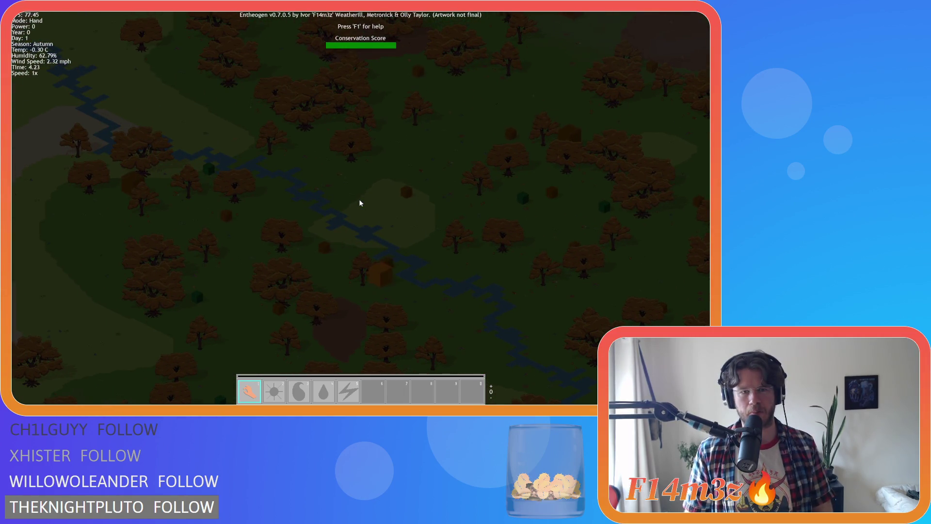
key("w")
key("a")
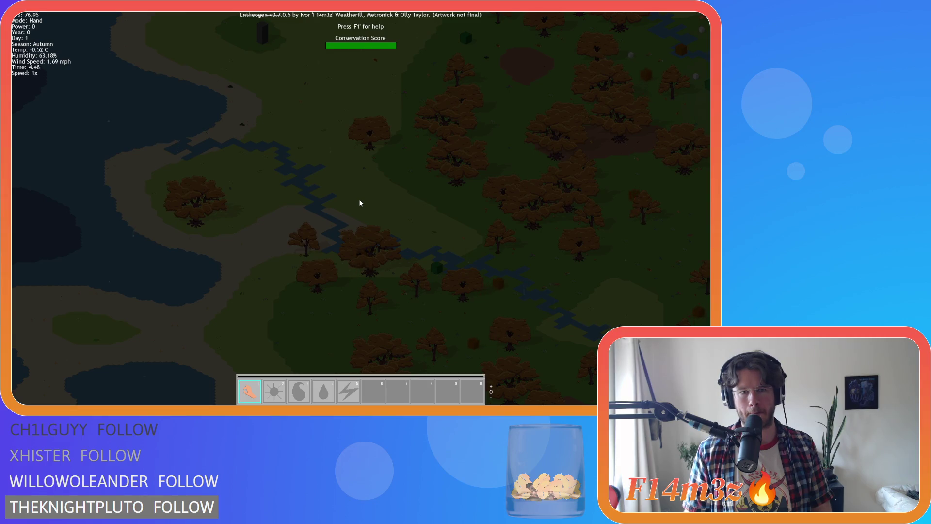
Pan down and right to recentre the view on the lit villagers.
key("s")
key("d")
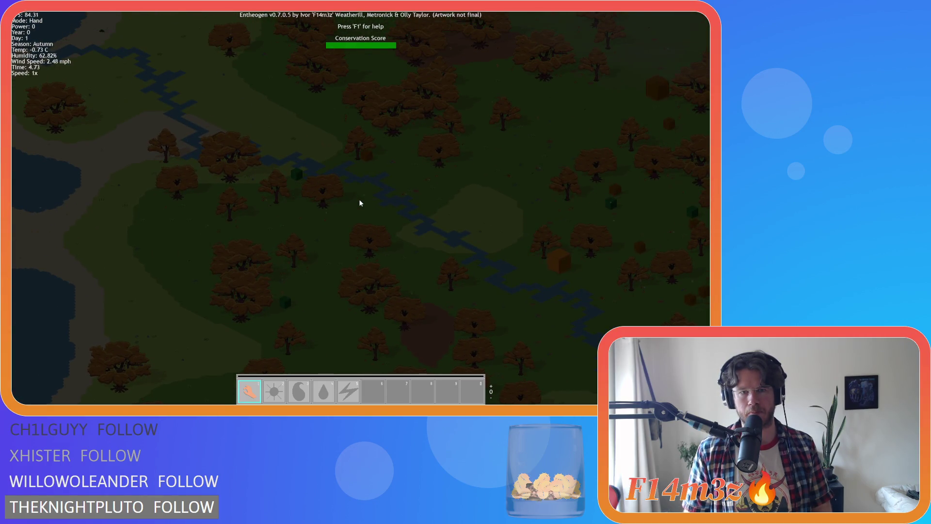
key("s")
key("d")
key("s")
key("d")
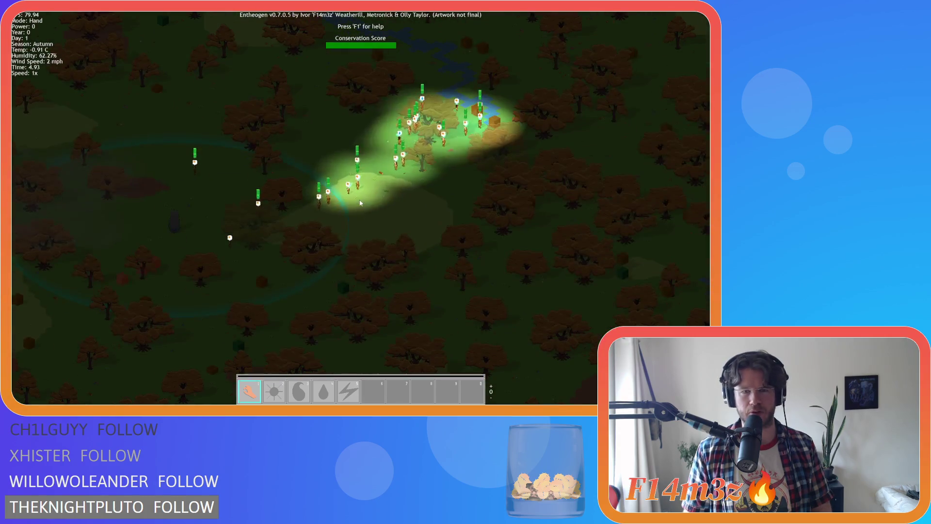
key("d")
key("s")
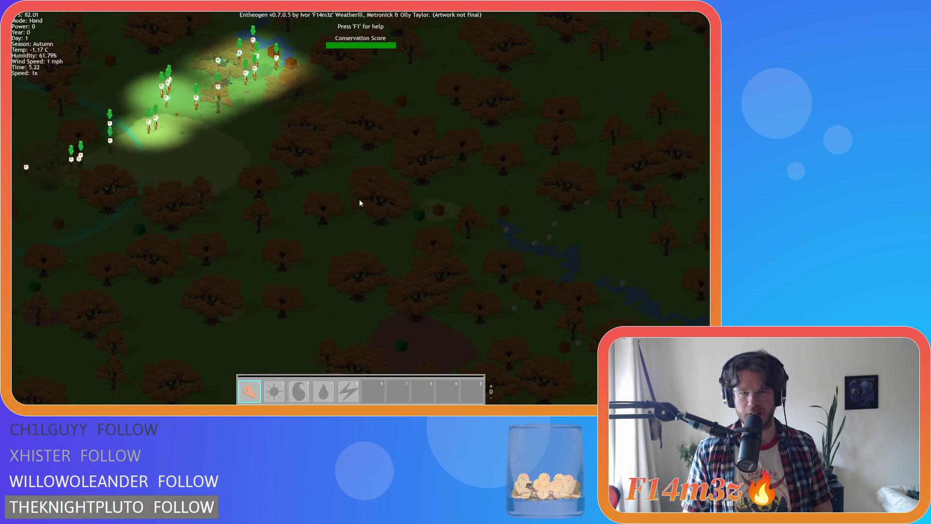
key("w")
key("a")
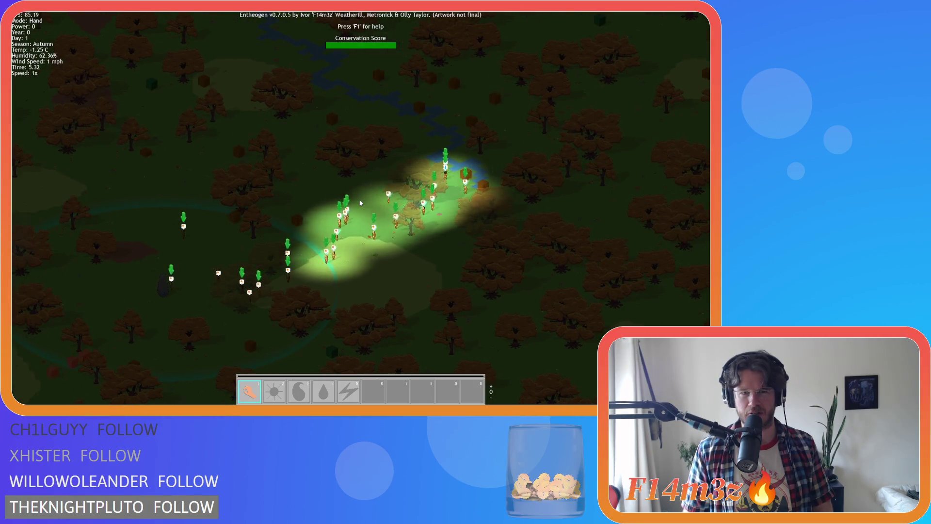
key("s")
key("w")
key("d")
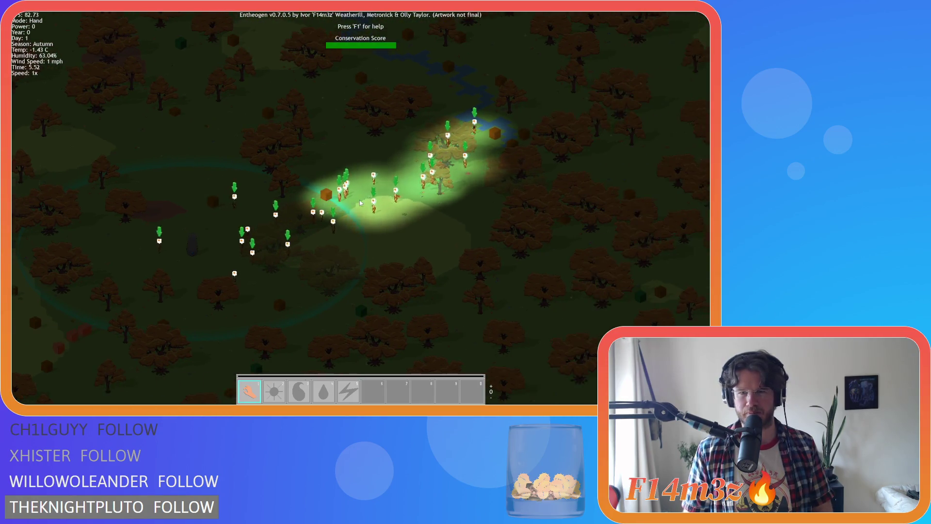
key("s")
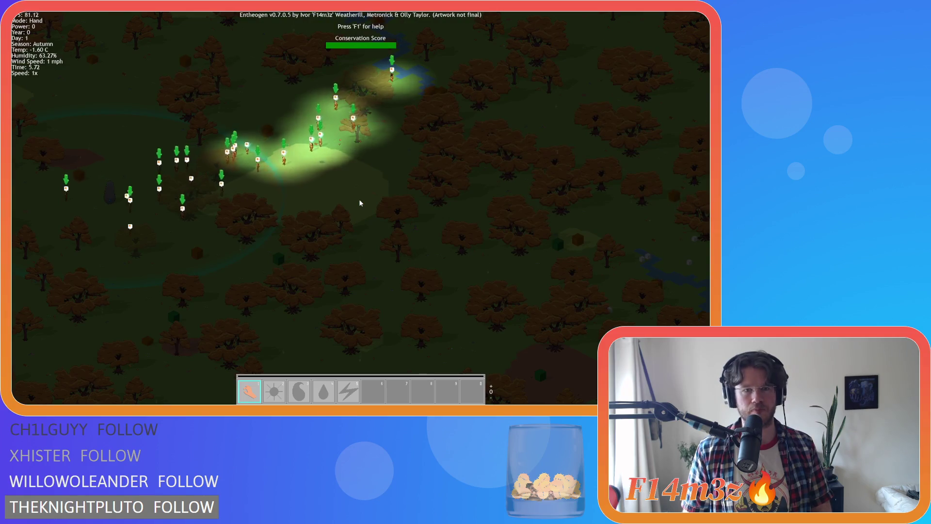
scroll(359, 203, "up", 3)
Follow the villager group, zoom out, then bring up the quit prompt with Escape.
key("w")
key("a")
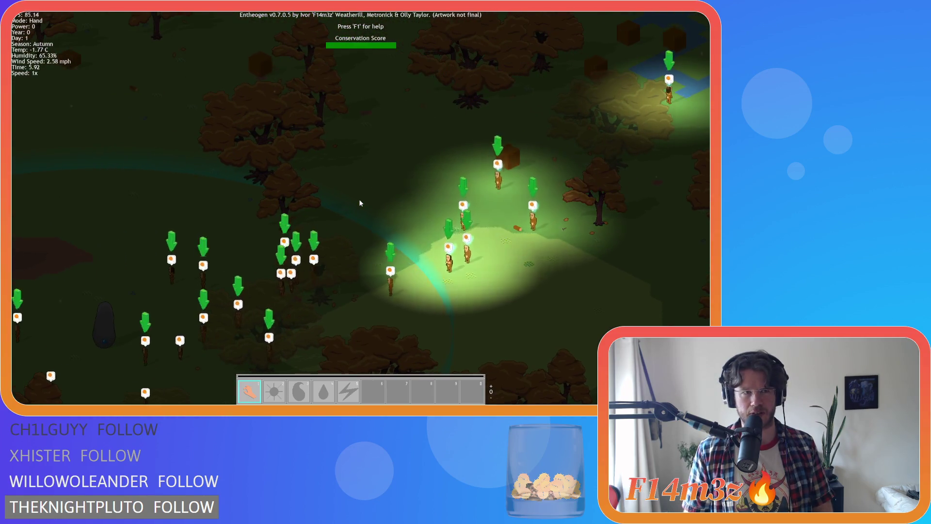
key("s")
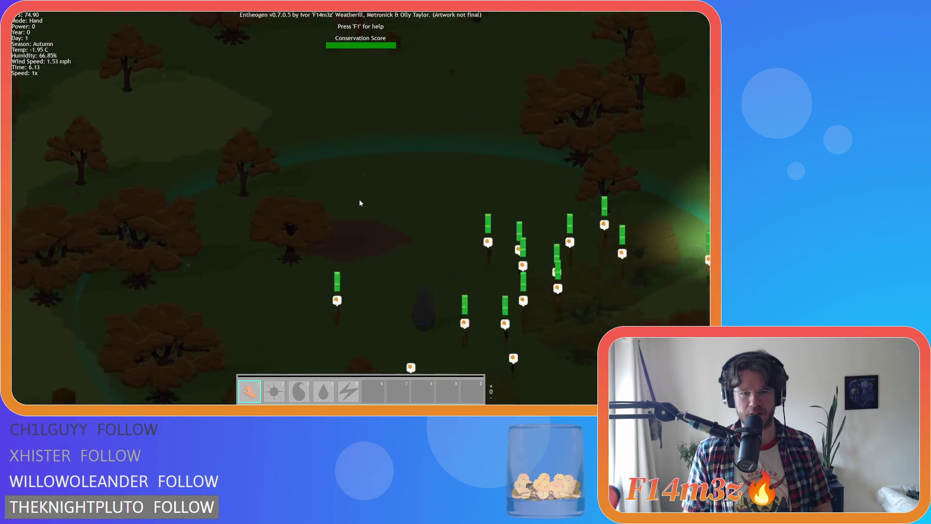
key("d")
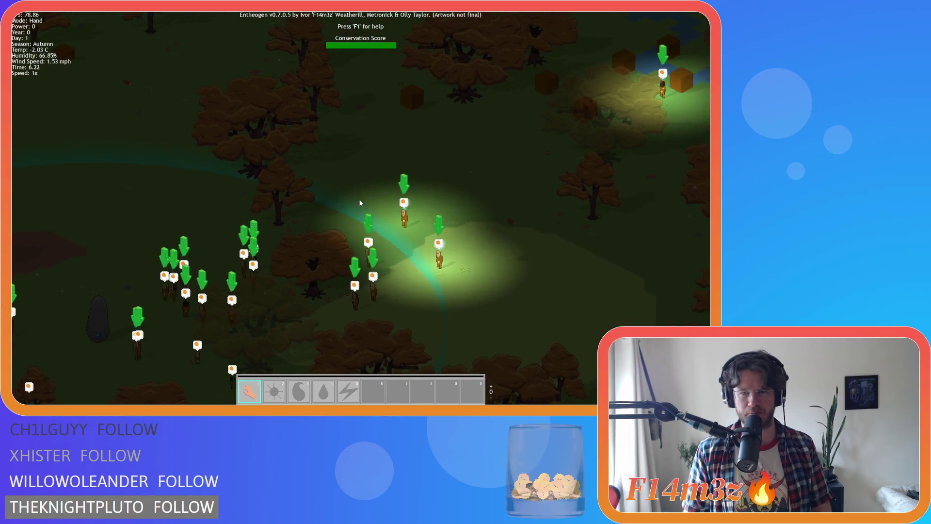
key("w")
key("d")
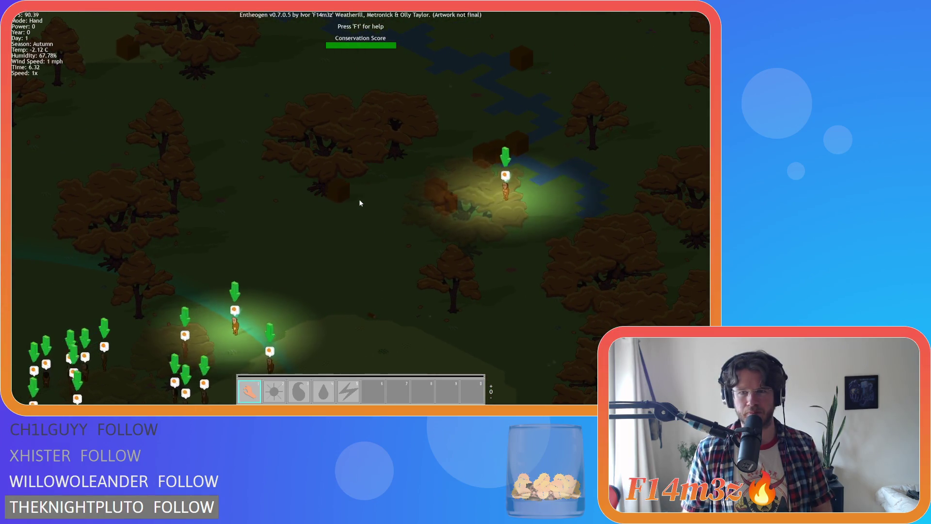
scroll(360, 203, "down", 3)
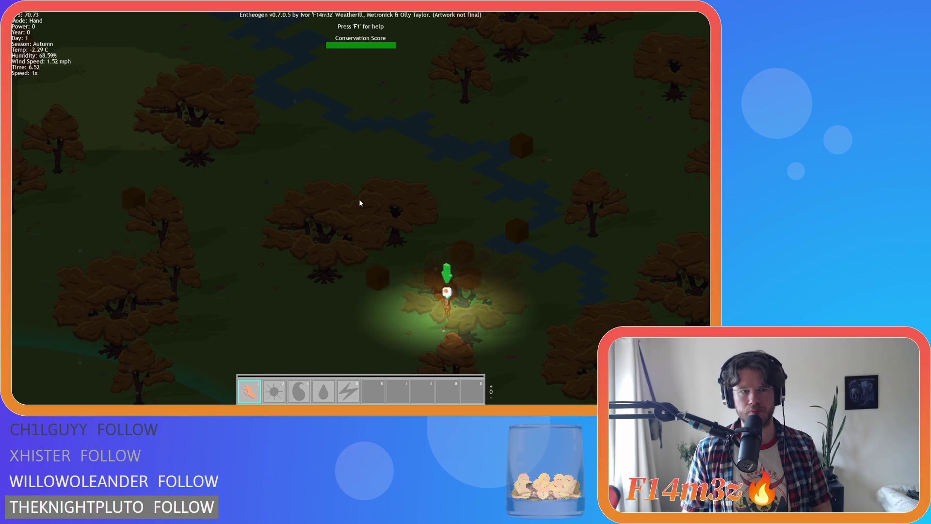
key("s")
key("a")
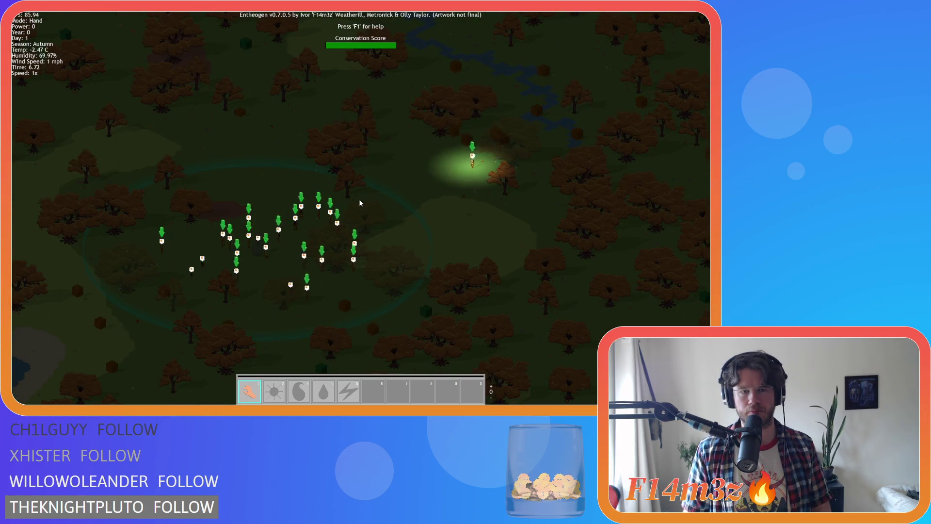
key("Escape")
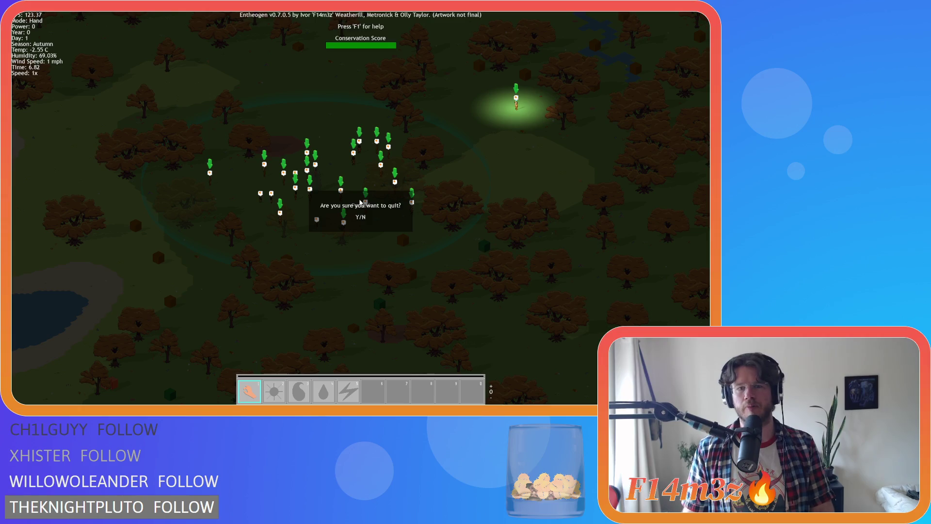
Confirm quitting Entheogen, close all editor windows, and collapse the Menu objects folder.
key("y")
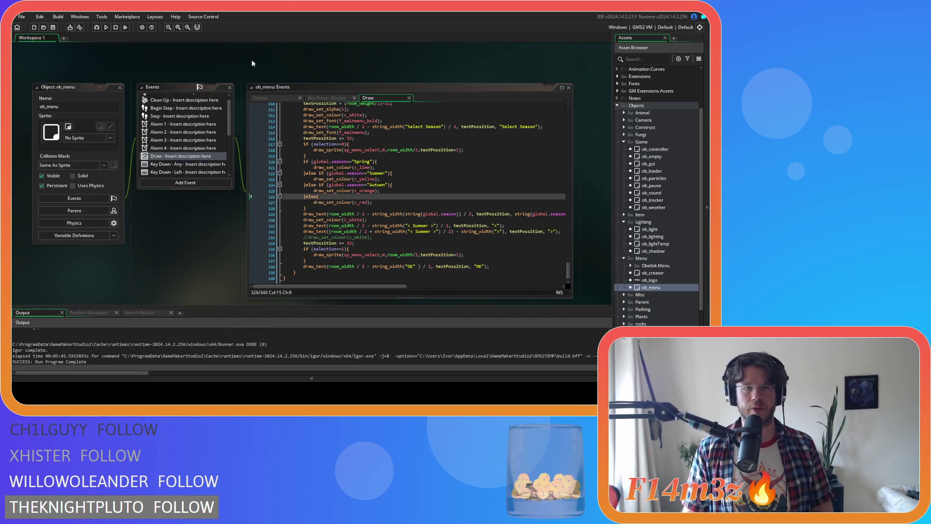
left_click(310, 87)
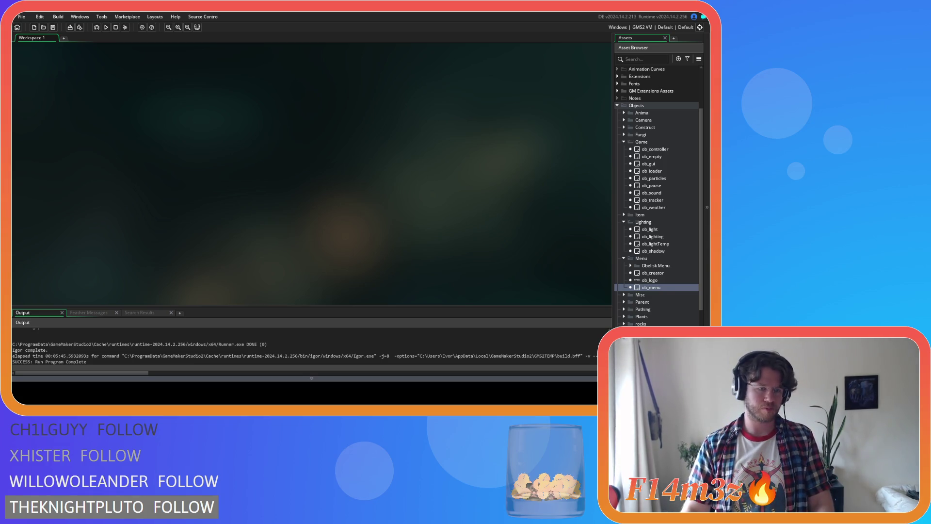
left_click(624, 258)
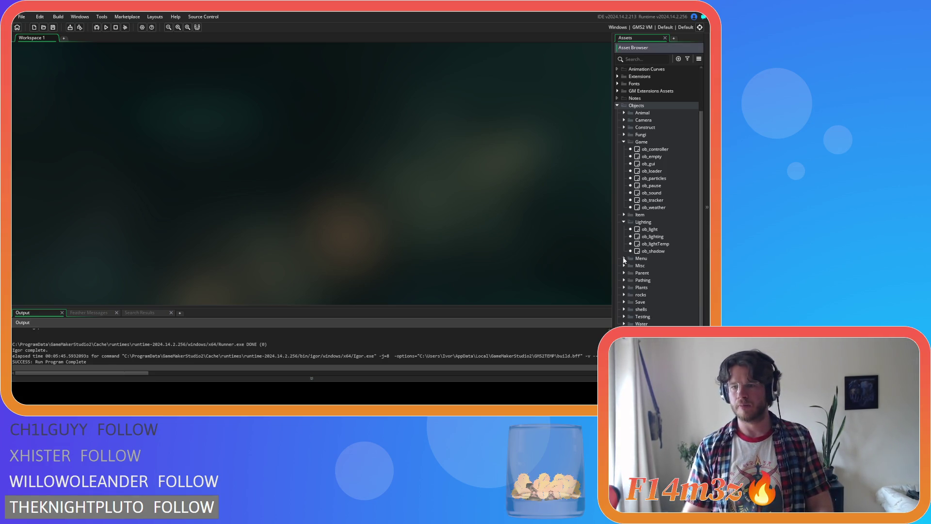
Collapse the Lighting, Game and Objects folders and save the project.
left_click(624, 222)
left_click(624, 143)
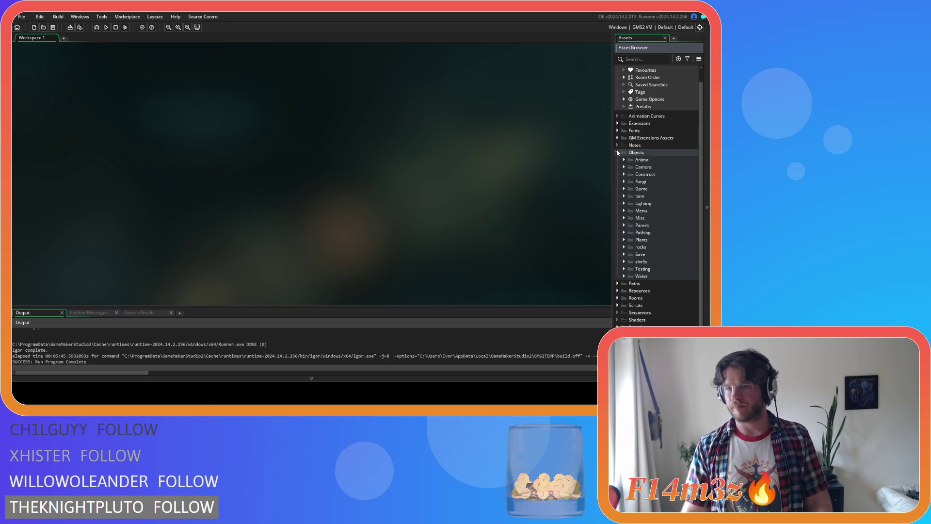
left_click(617, 149)
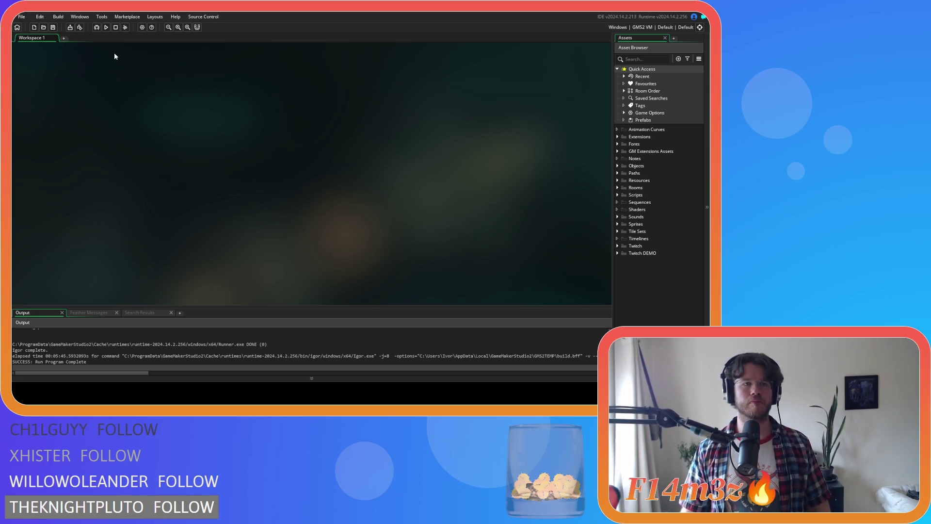
left_click(53, 28)
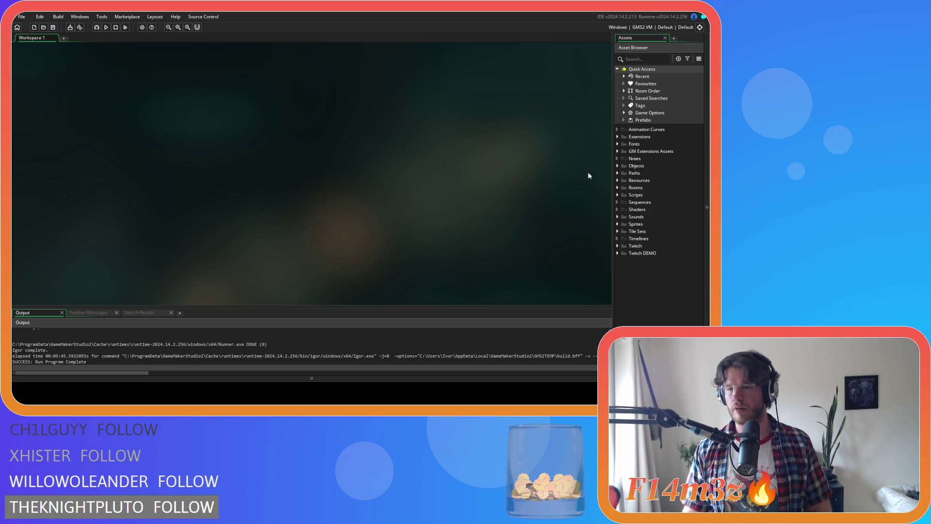
Edit the last part of Windows version 0.7.0.5 in Game Options and confirm.
left_click(617, 165)
left_click(618, 165)
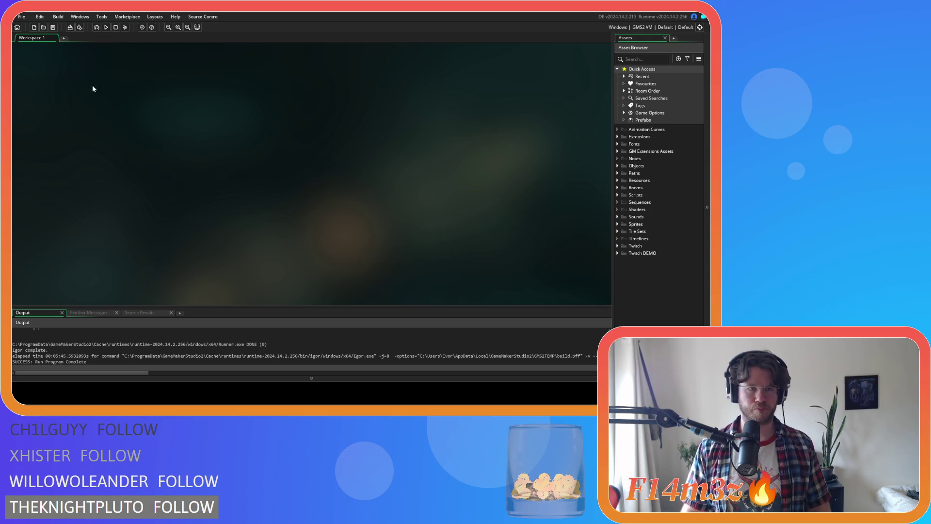
left_click(142, 28)
left_click(66, 108)
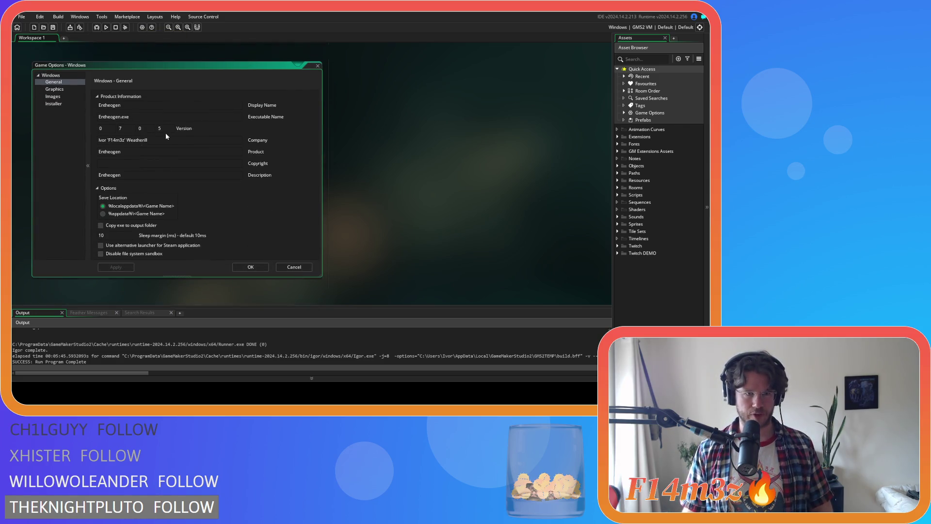
double_click(167, 127)
type("6")
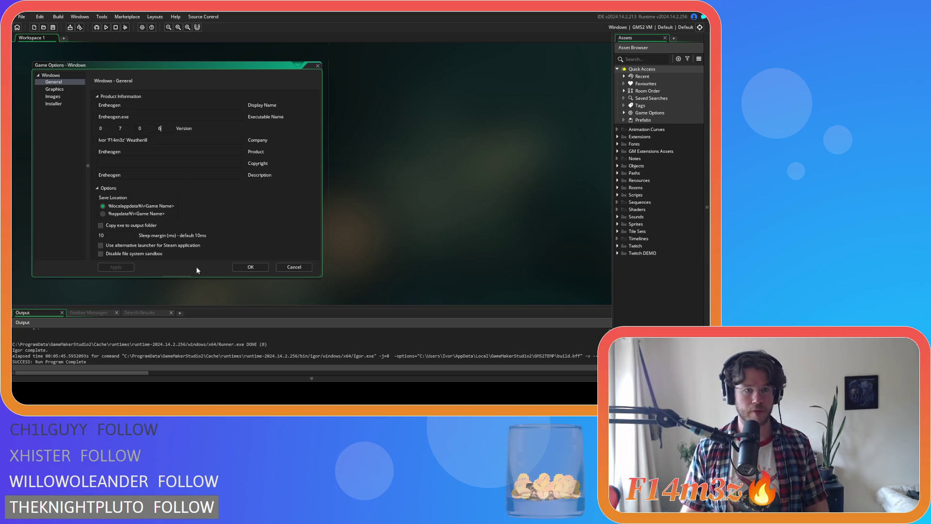
left_click(264, 269)
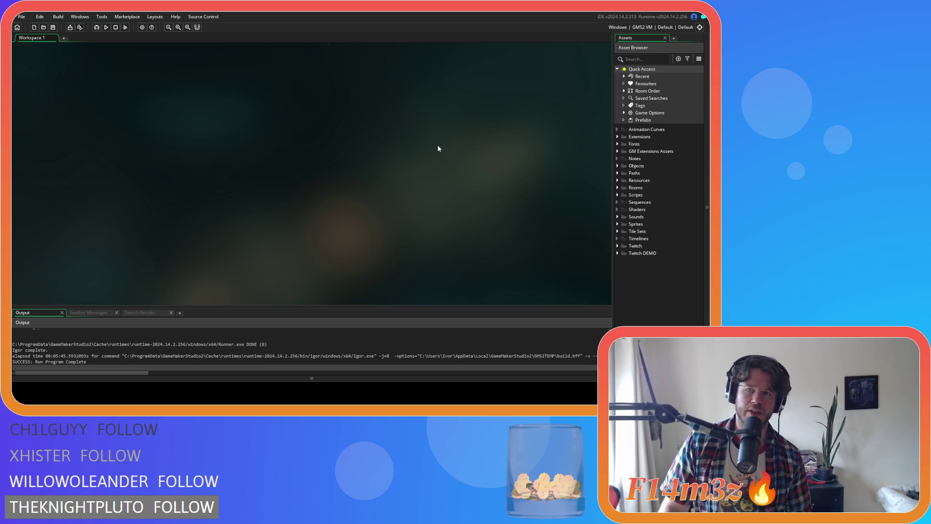
Open the Platform/Output/Device/Config target dropdown showing Windows, GMS2 VM and Default.
left_click(645, 27)
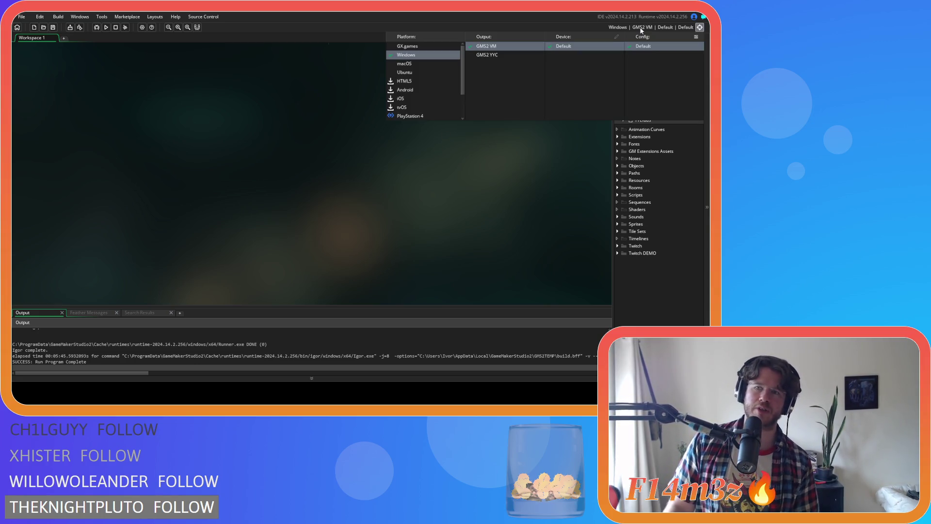
Select GMS2 YYC as the Windows build output, then launch Create Executable.
left_click(502, 58)
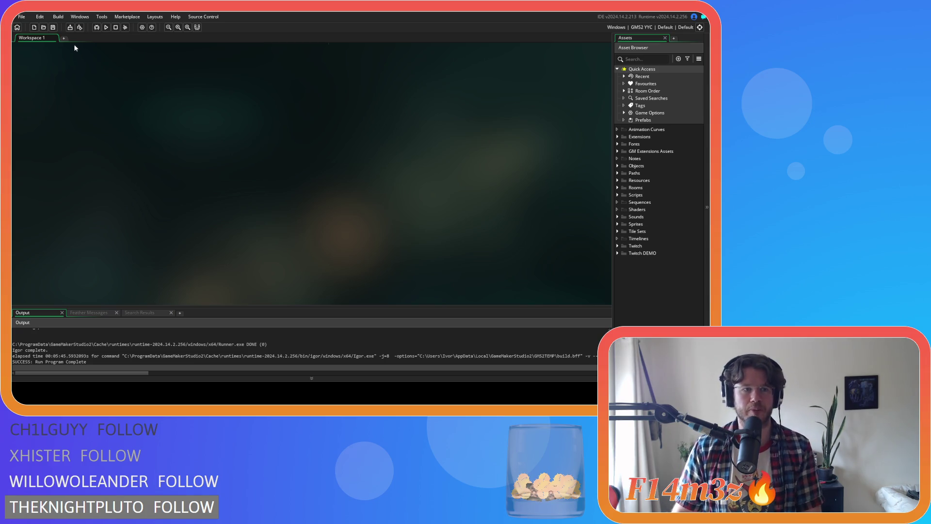
left_click(70, 27)
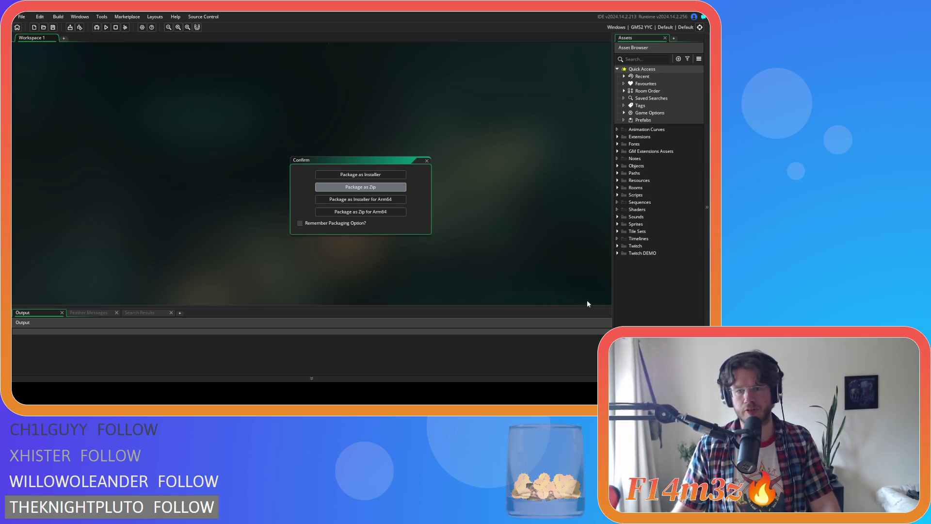
Choose Zip packaging in the Confirm dialog to build the YYC executable.
key("Return")
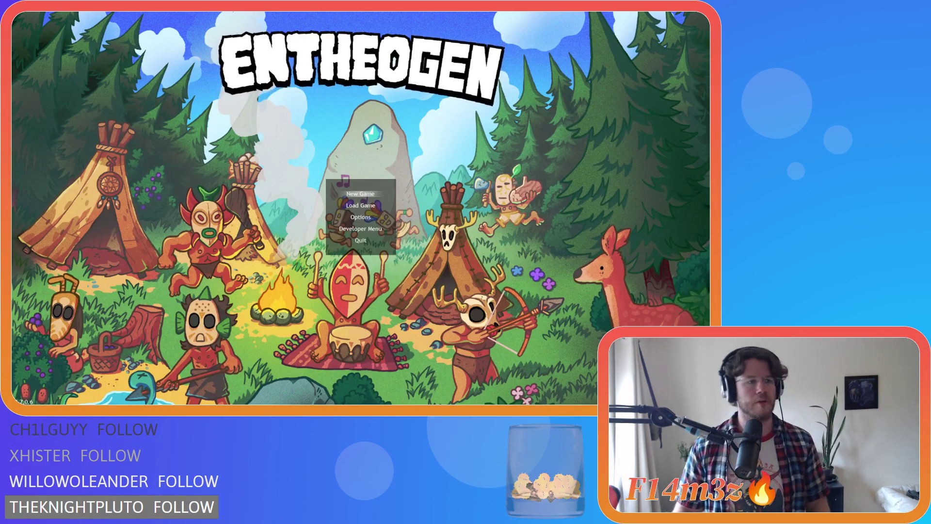
Start a New Game and accept Normal difficulty.
key("Down")
key("Up")
key("Return")
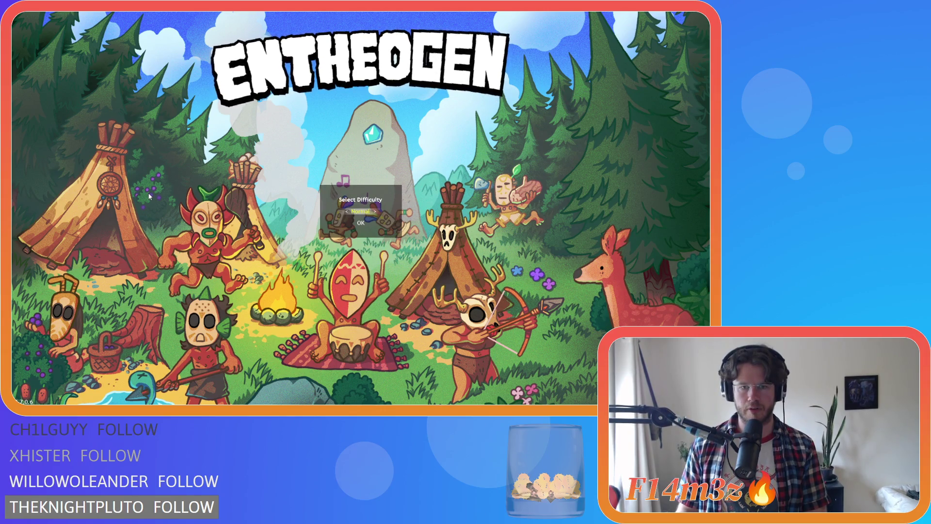
key("Down")
key("Up")
key("Down")
key("Return")
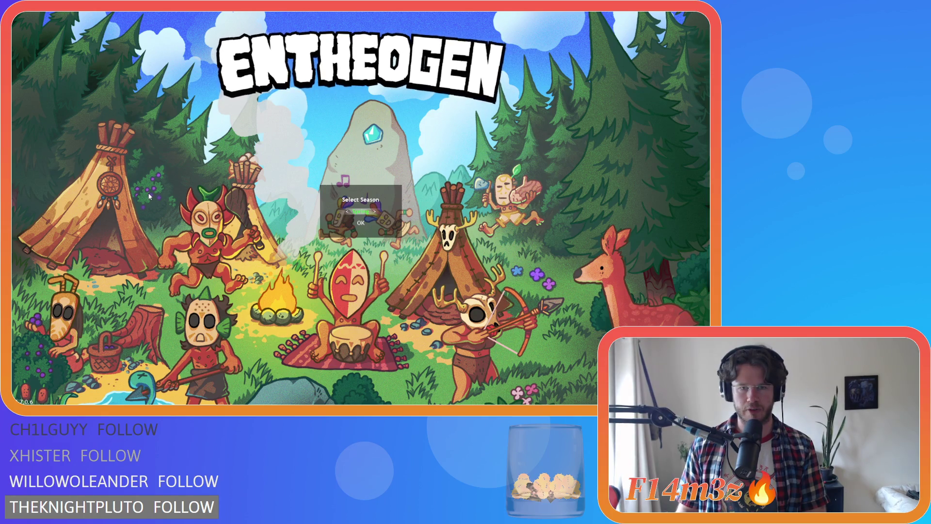
Confirm Spring and Beginner Island, then close the Help Menu with F1.
key("Down")
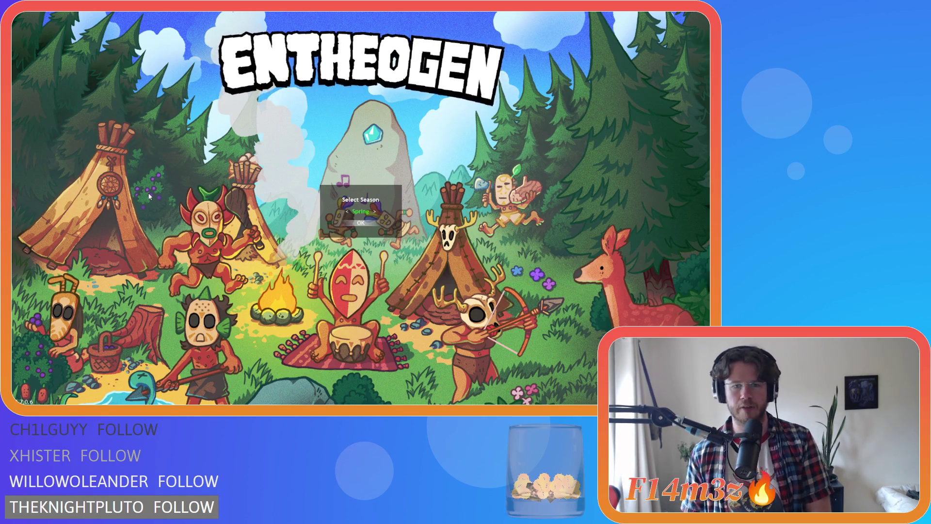
key("Return")
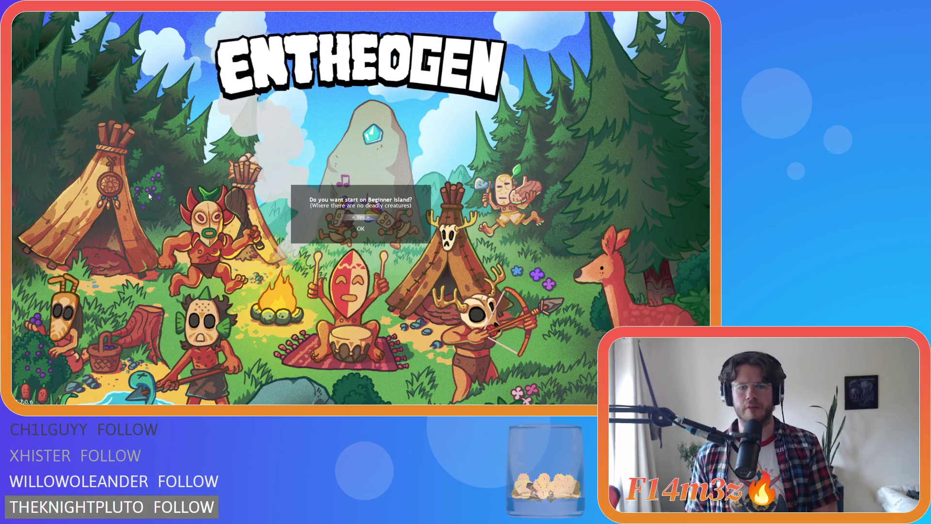
key("Down")
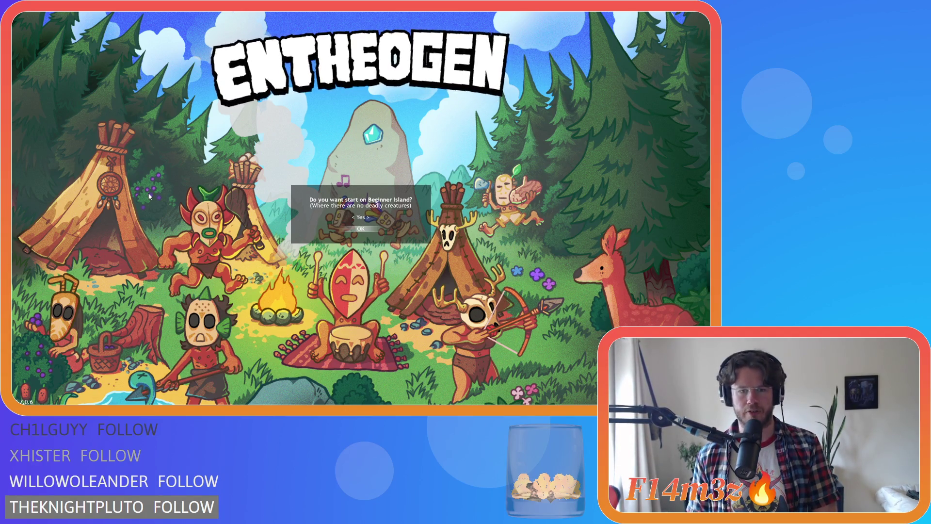
key("Return")
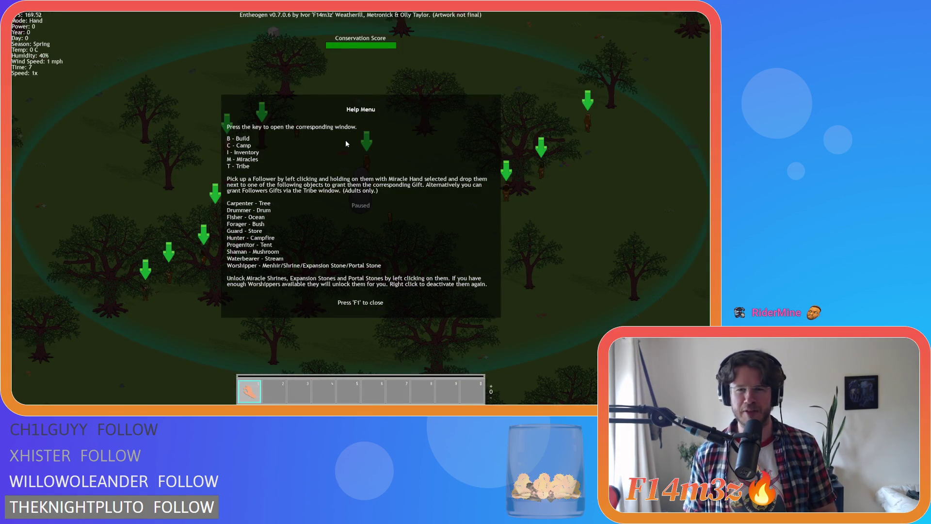
key("F1")
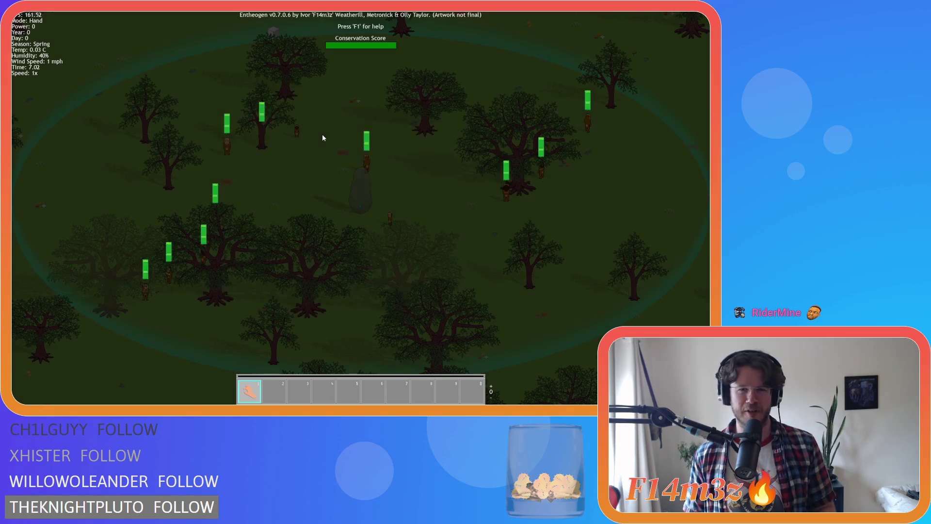
Zoom in and out repeatedly over the forest while watching the tribe.
scroll(319, 133, "down", 5)
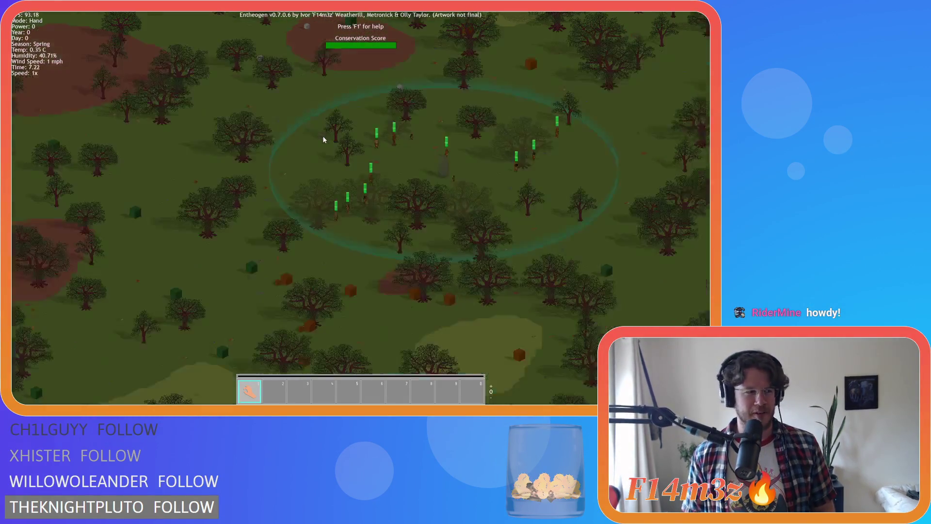
scroll(322, 149, "up", 3)
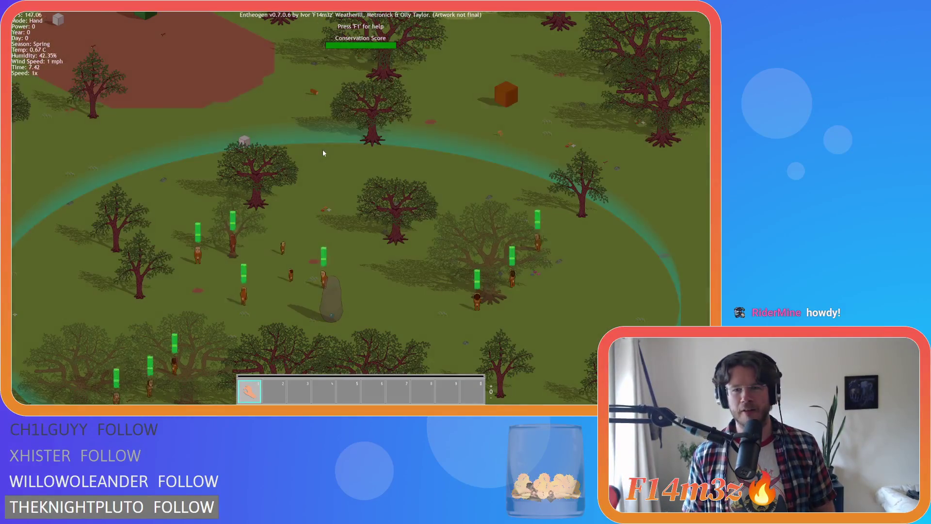
scroll(529, 228, "up", 3)
scroll(530, 222, "down", 5)
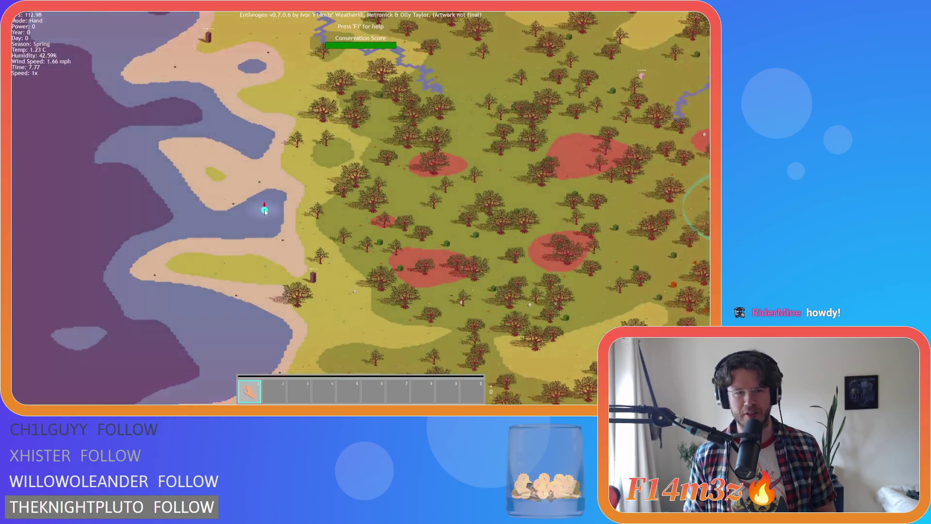
scroll(501, 196, "up", 5)
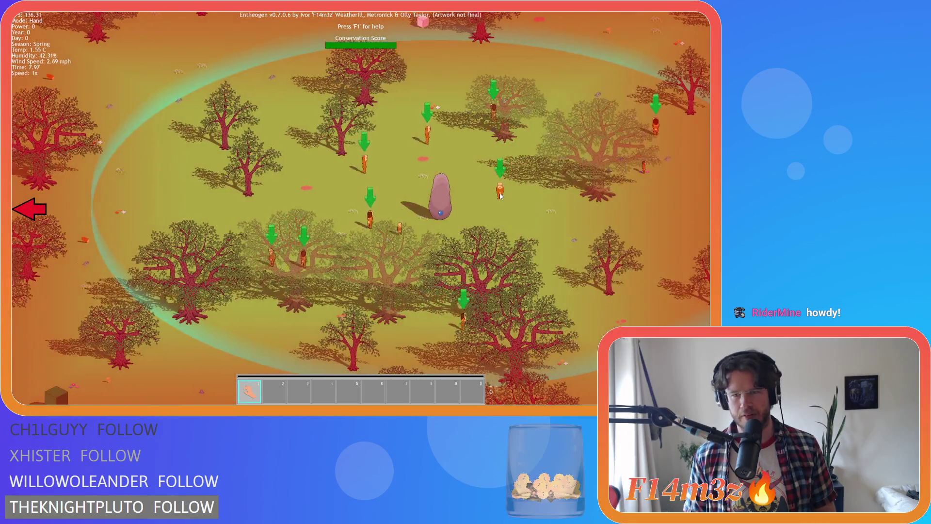
scroll(501, 196, "down", 5)
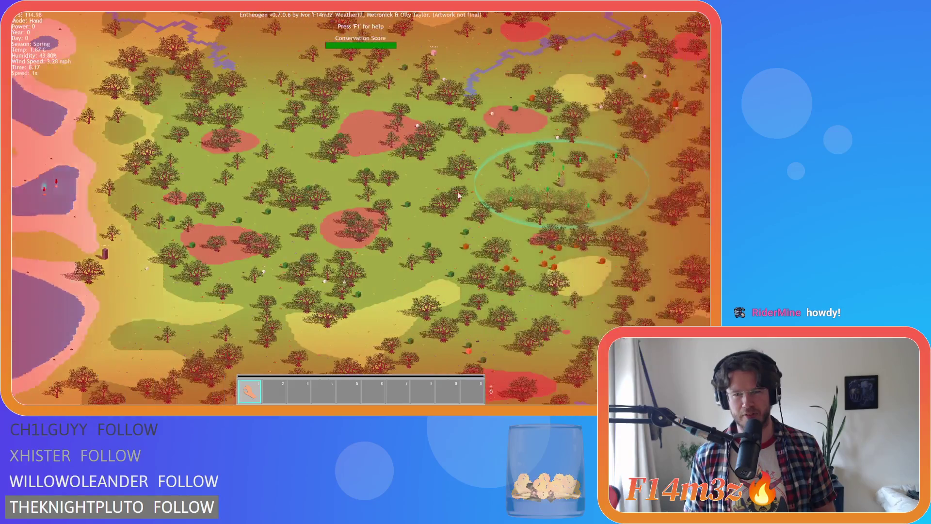
scroll(459, 195, "up", 5)
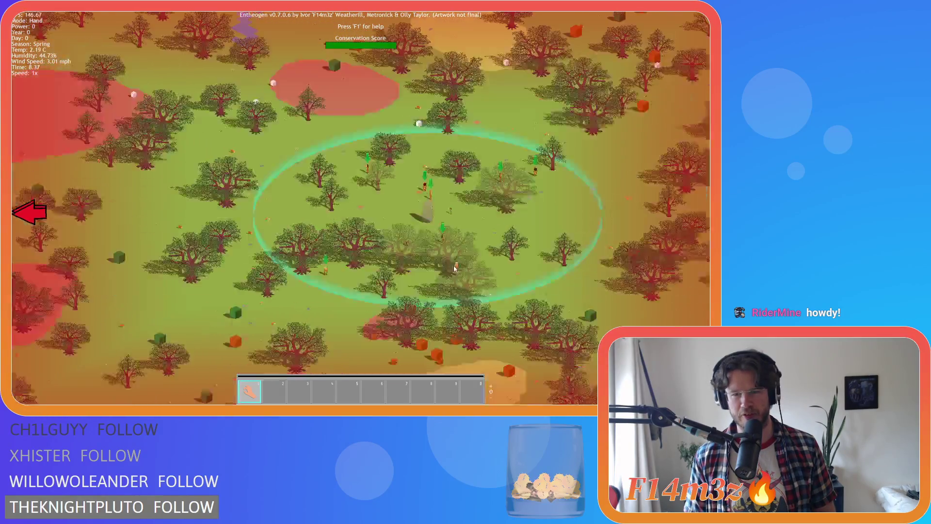
scroll(455, 268, "down", 5)
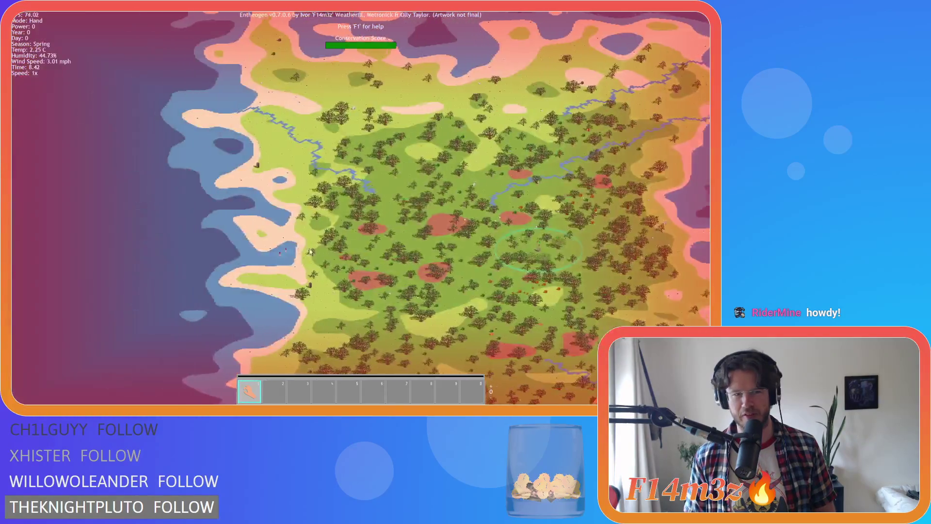
scroll(393, 254, "up", 5)
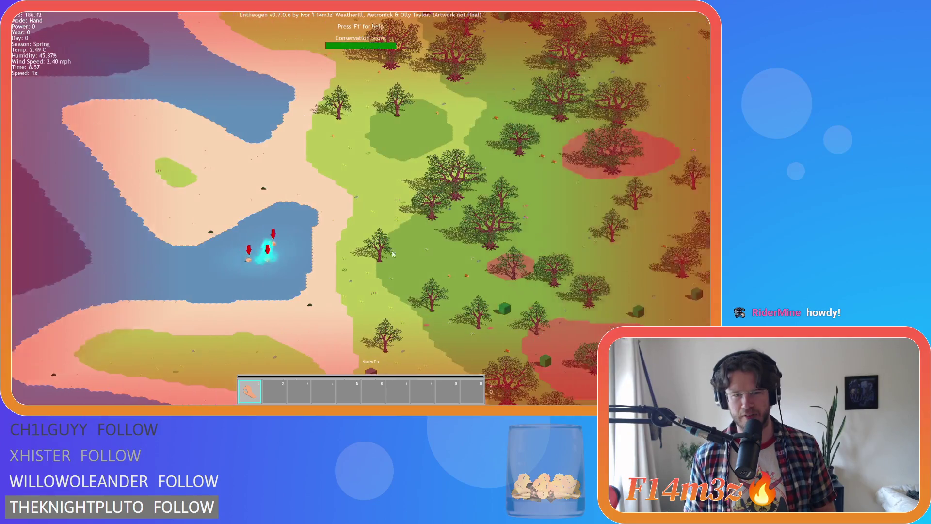
scroll(393, 254, "down", 4)
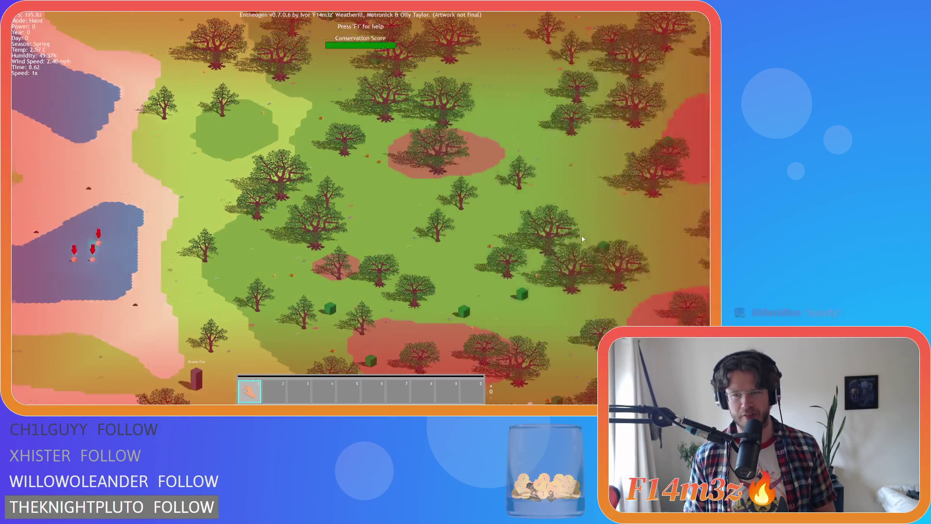
scroll(446, 252, "up", 5)
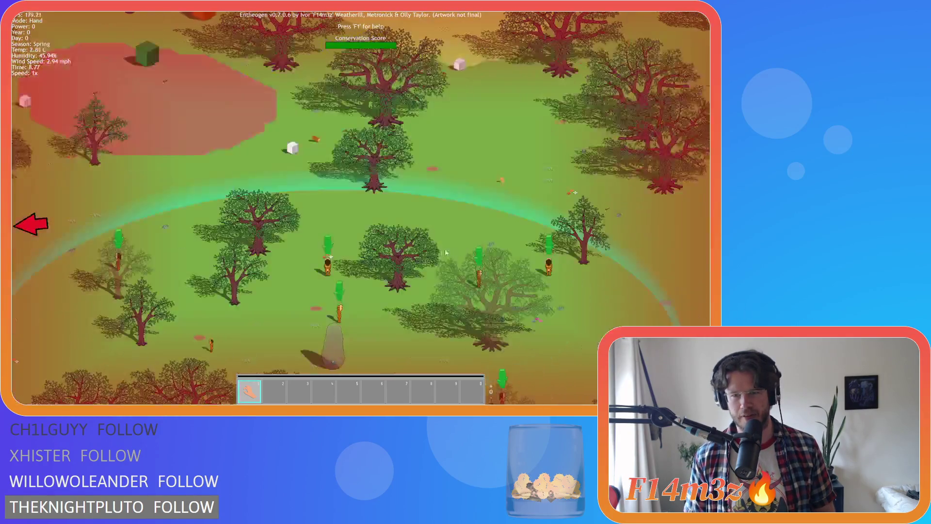
scroll(446, 252, "down", 5)
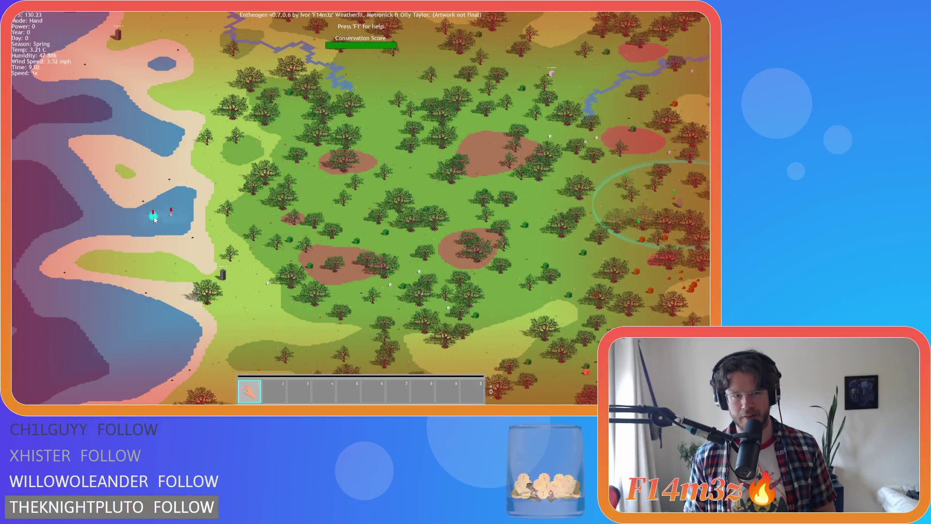
scroll(348, 194, "up", 5)
scroll(349, 194, "down", 5)
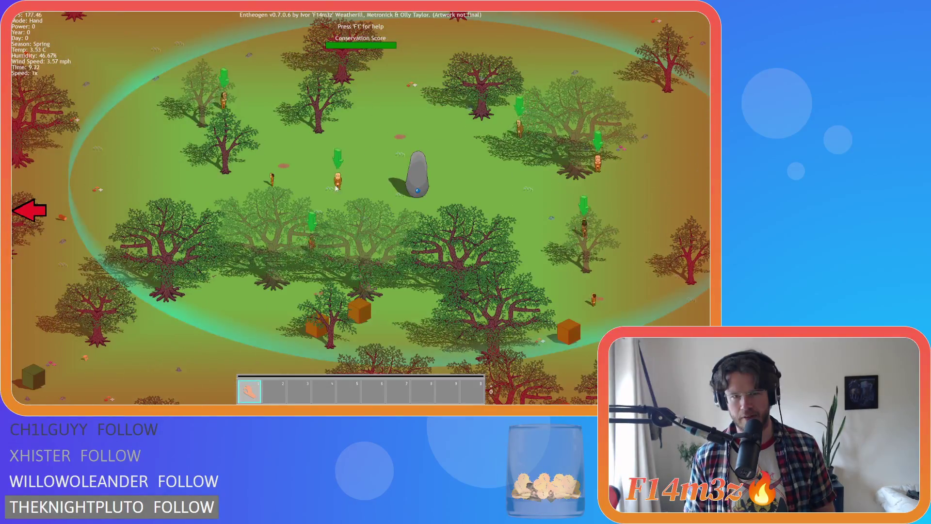
scroll(221, 210, "up", 4)
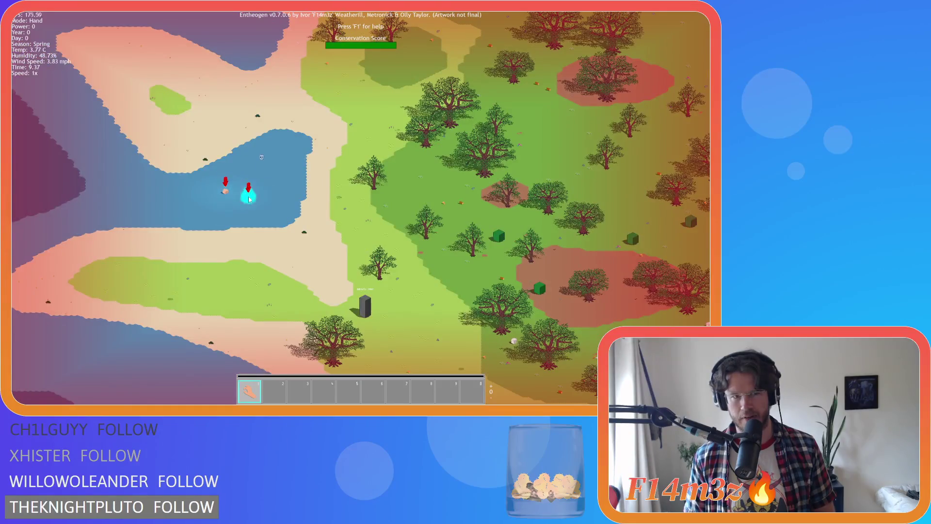
scroll(250, 199, "down", 5)
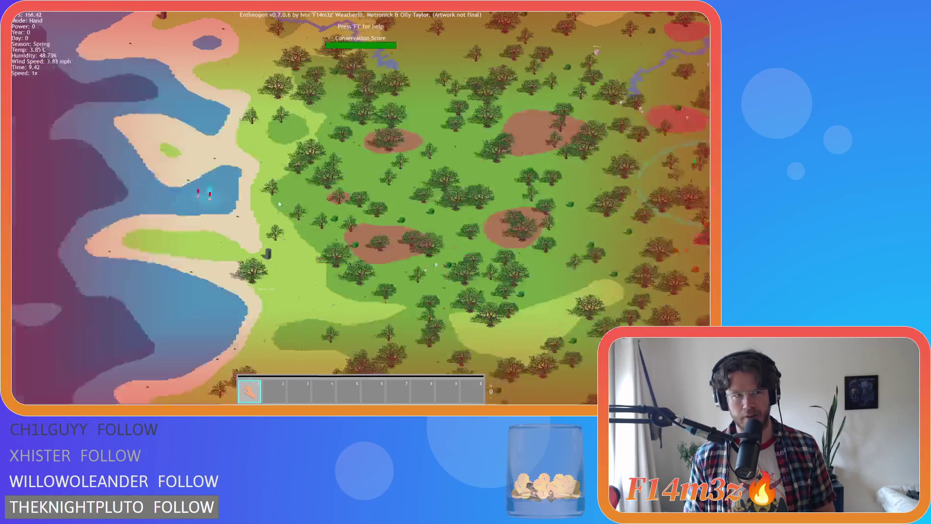
scroll(403, 213, "up", 5)
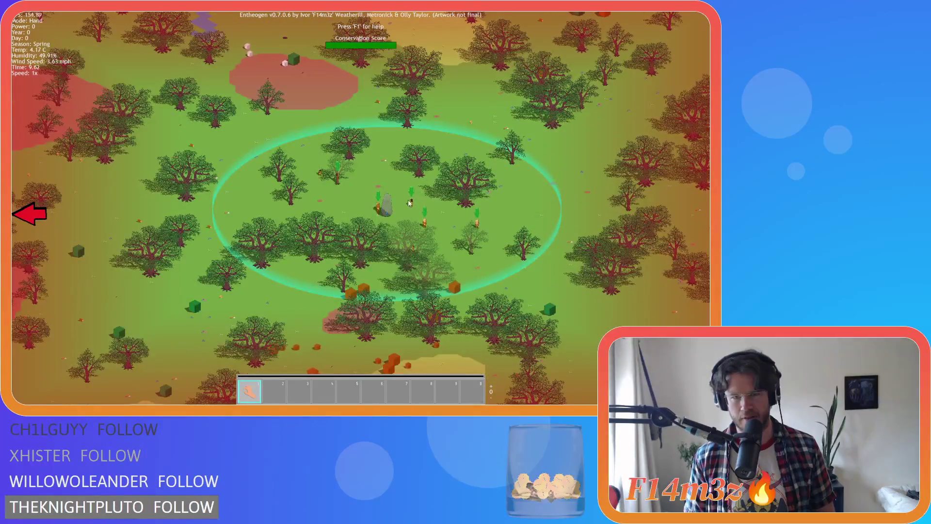
scroll(293, 213, "down", 4)
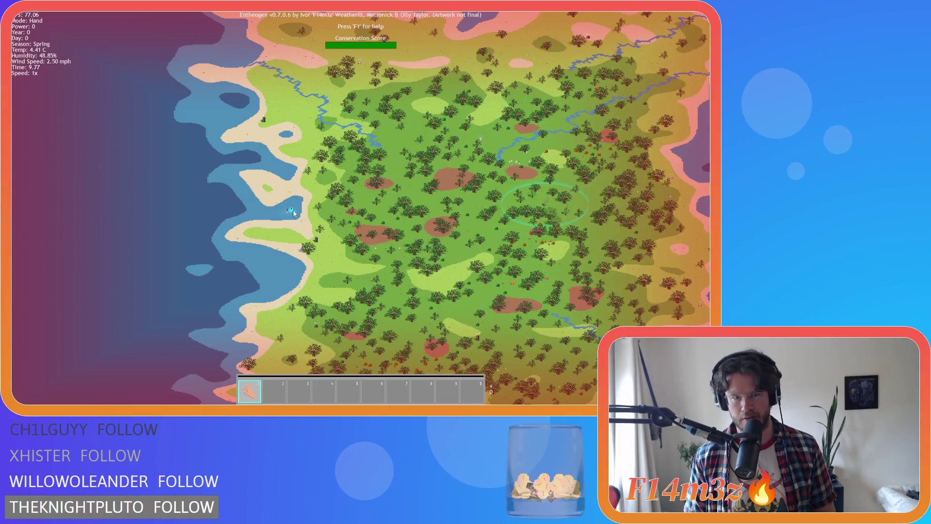
scroll(293, 213, "up", 5)
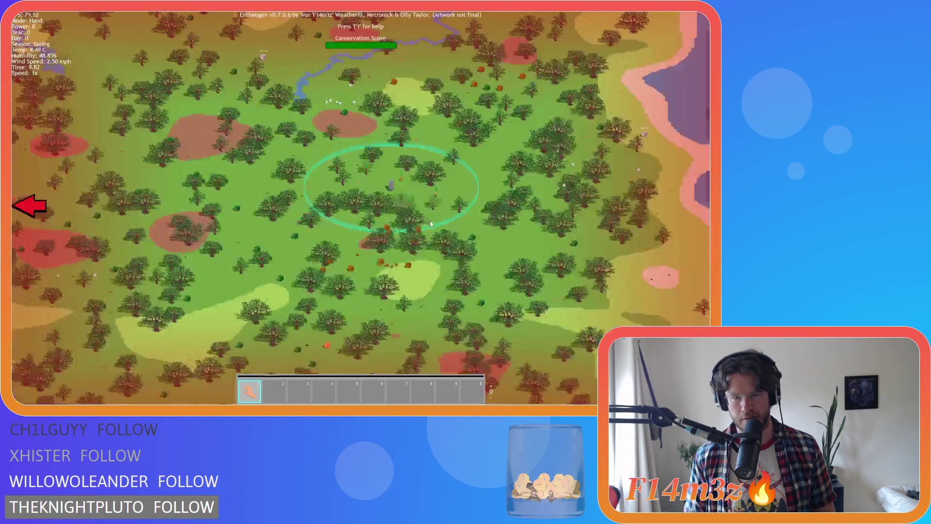
scroll(341, 210, "down", 1)
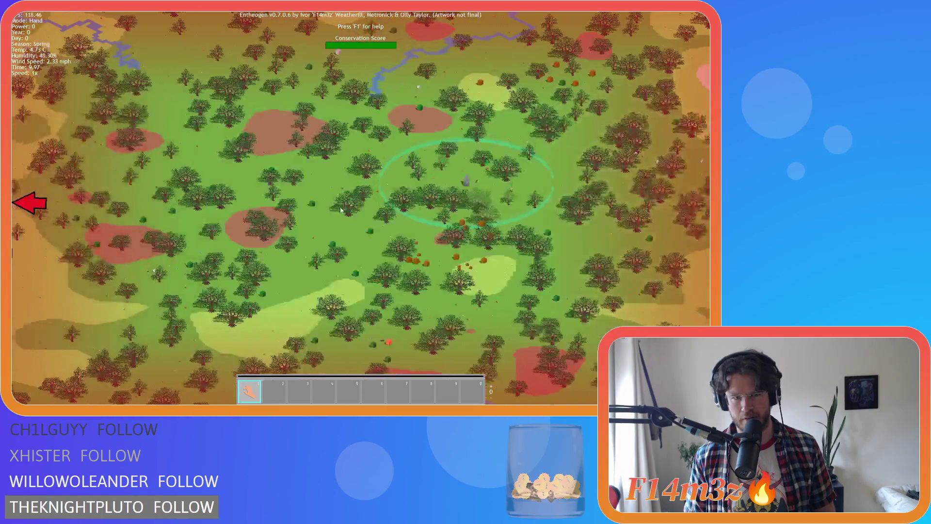
scroll(341, 210, "down", 3)
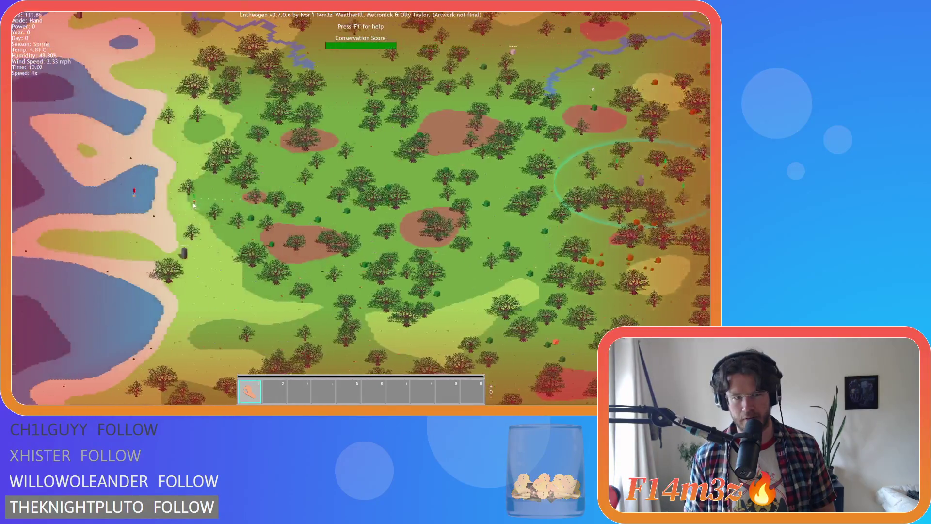
scroll(489, 199, "up", 6)
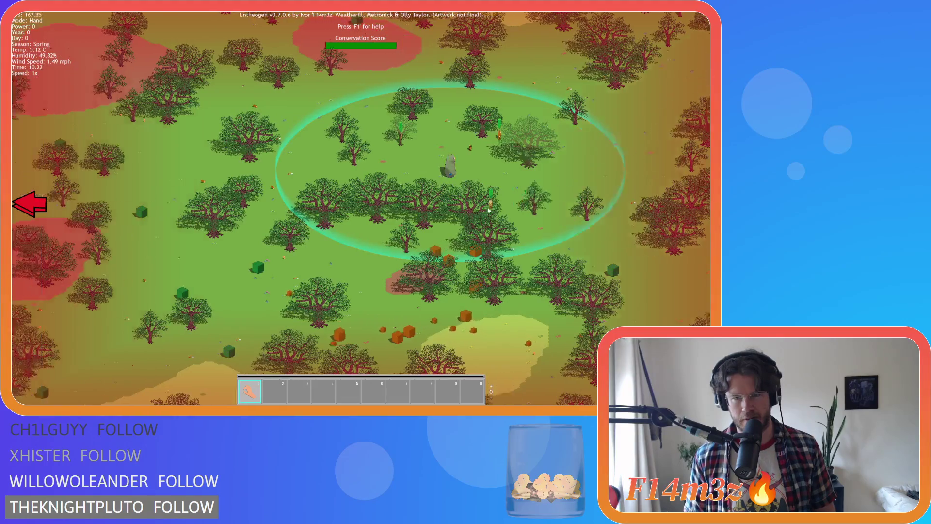
scroll(244, 198, "down", 4)
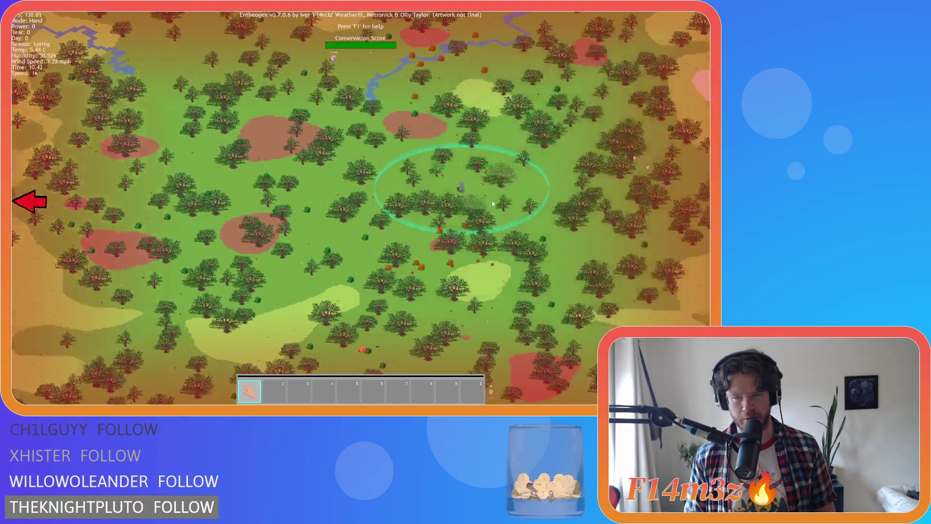
scroll(209, 195, "up", 5)
scroll(189, 194, "down", 5)
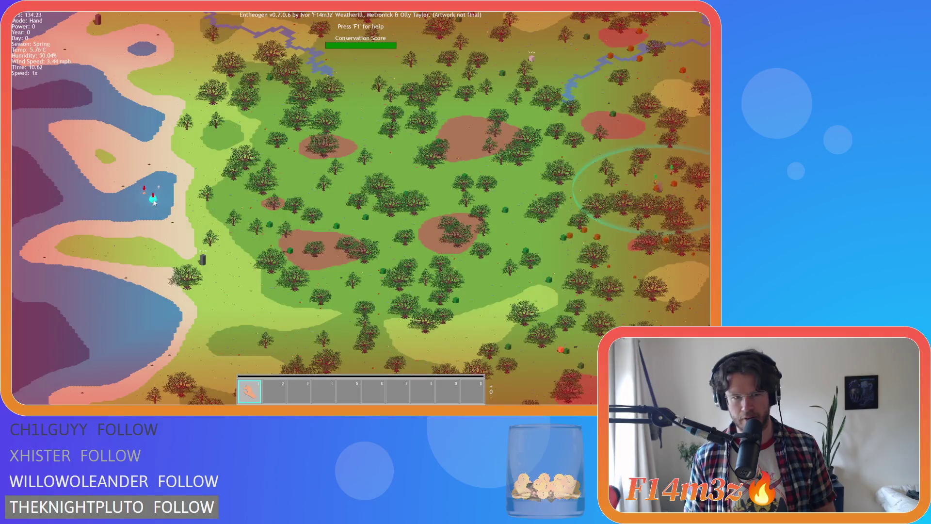
scroll(434, 181, "up", 5)
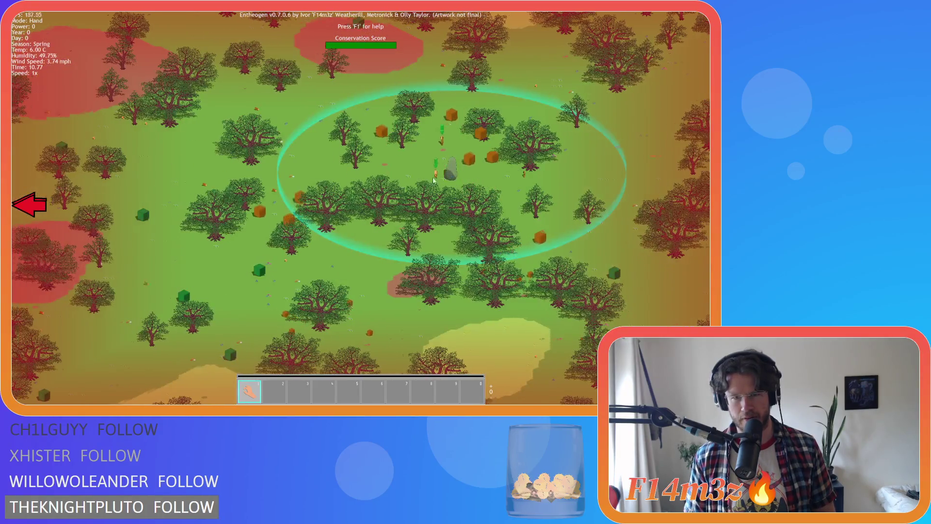
Pan to the lake shore, keep zooming, and dismiss the Game Over message.
key("a")
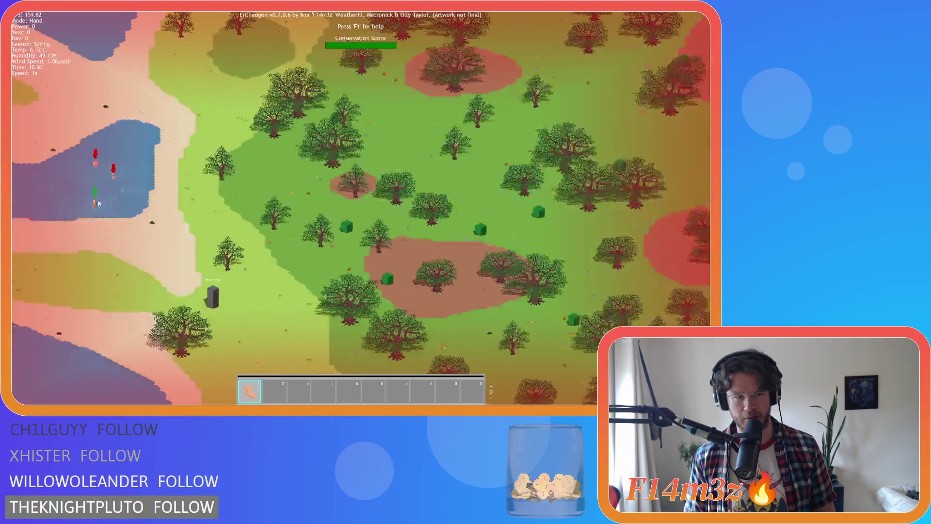
scroll(98, 203, "down", 5)
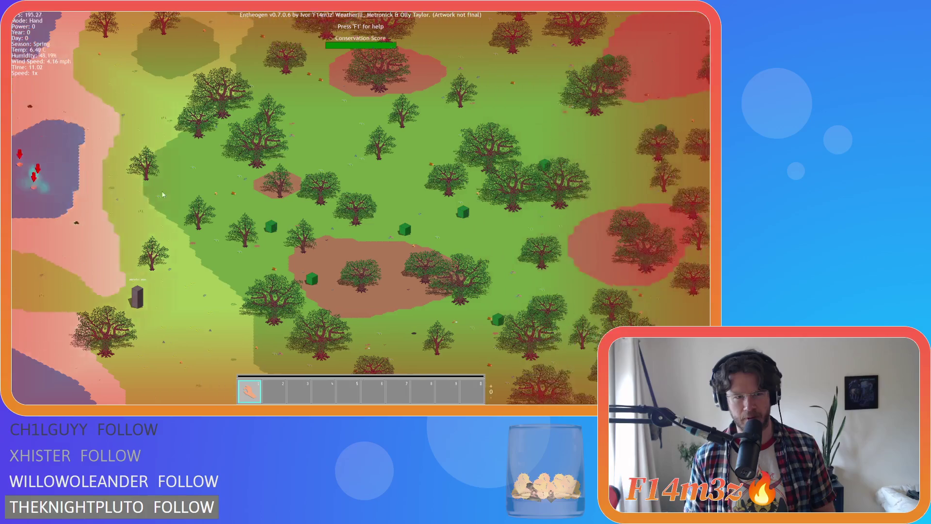
scroll(342, 218, "up", 5)
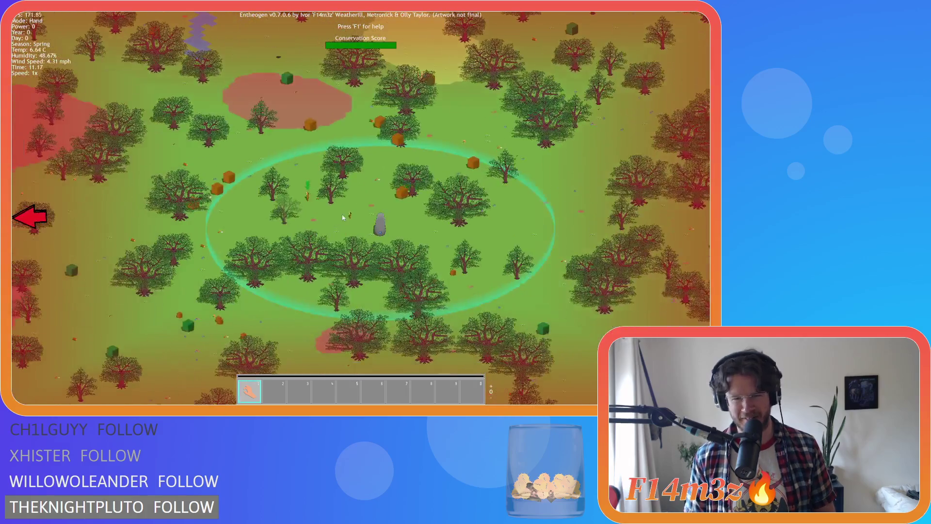
scroll(343, 218, "down", 5)
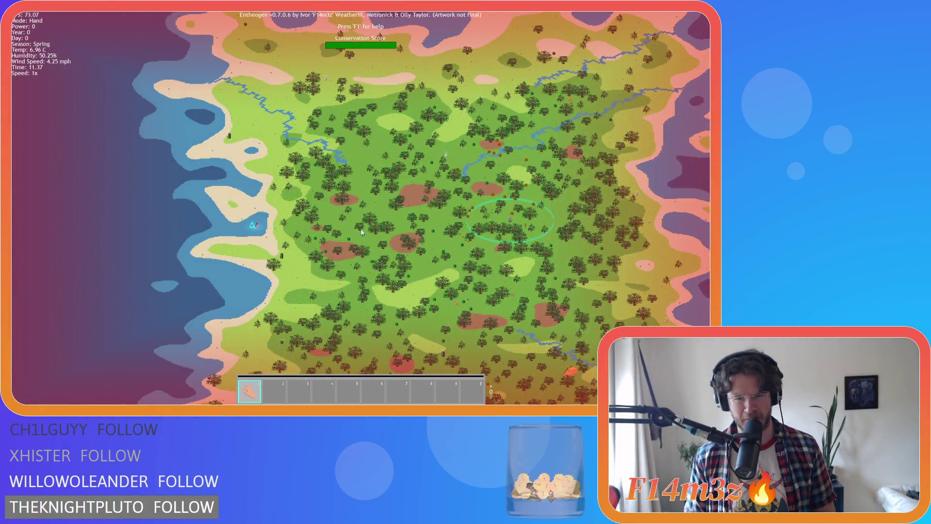
scroll(361, 232, "up", 5)
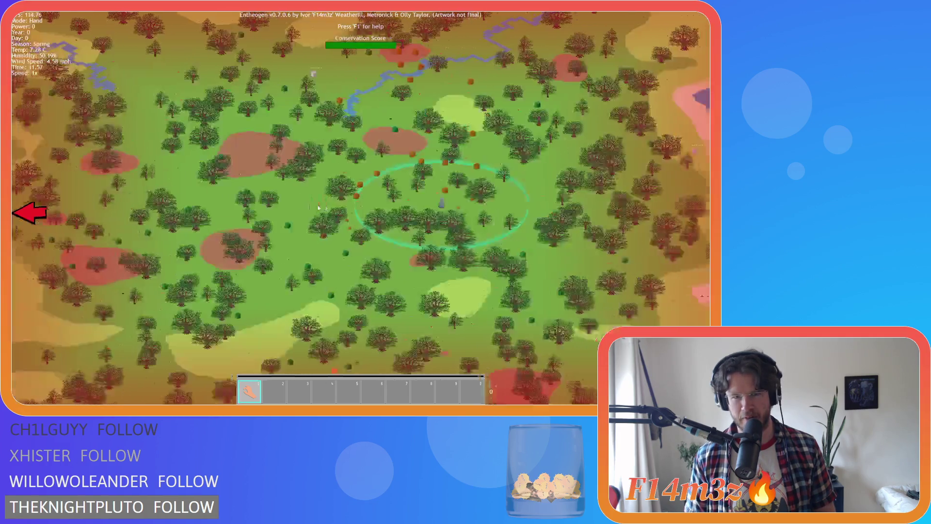
scroll(318, 208, "down", 5)
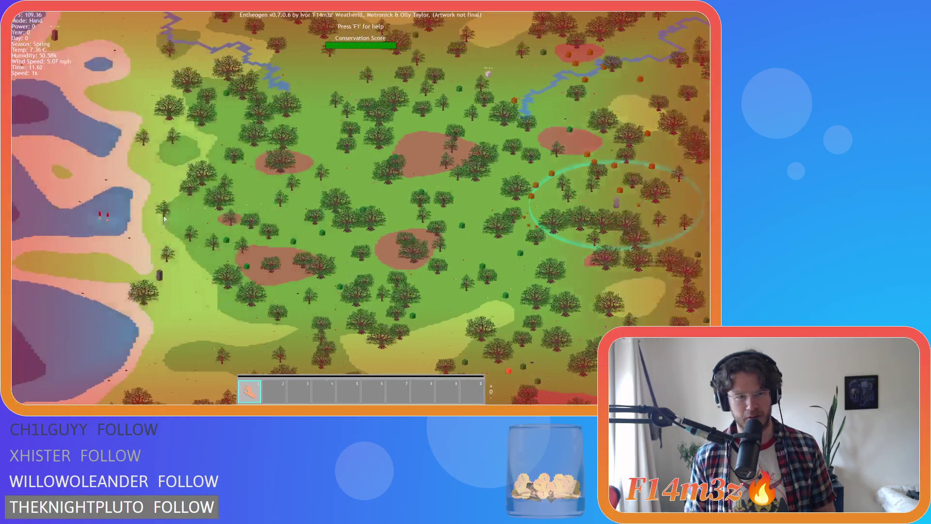
scroll(349, 201, "up", 5)
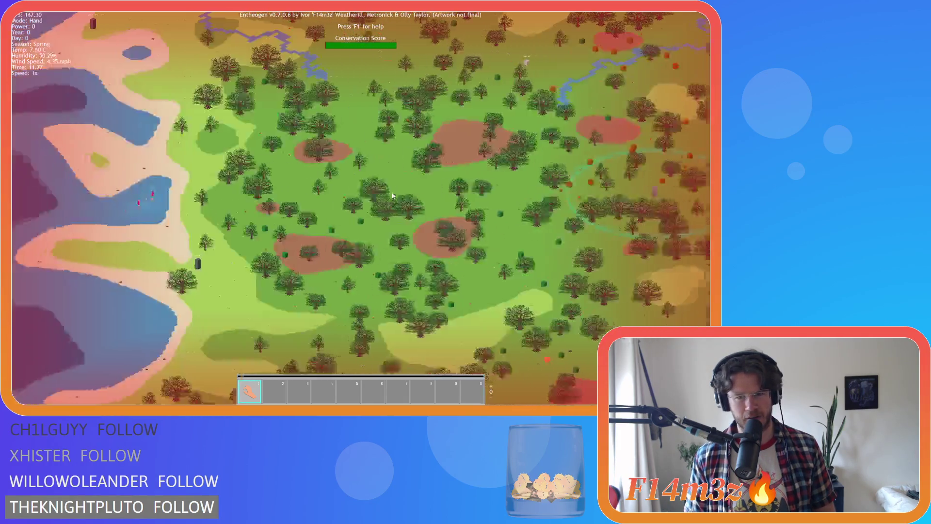
scroll(393, 196, "up", 5)
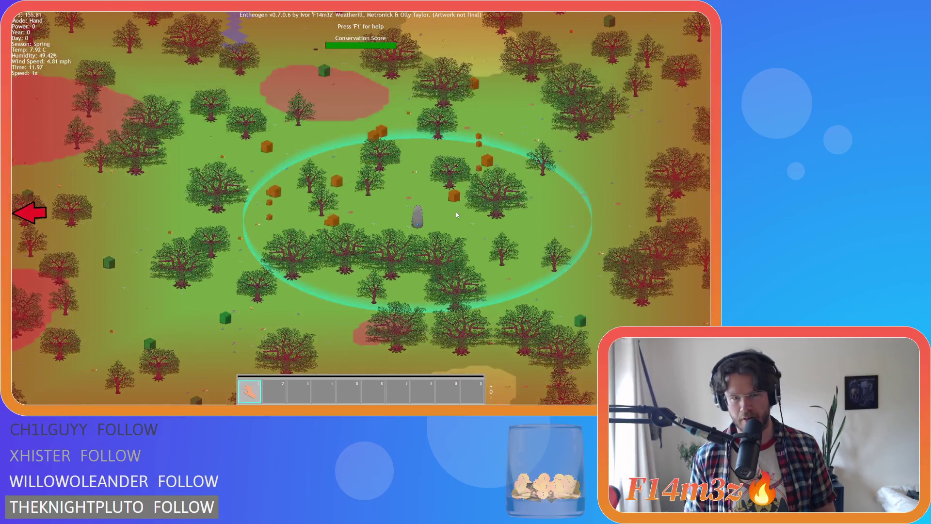
scroll(457, 215, "down", 5)
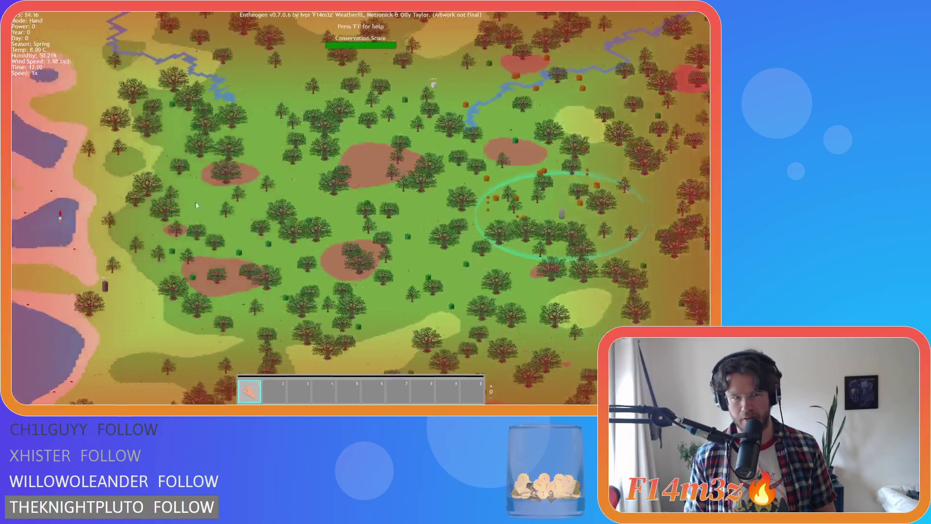
scroll(311, 228, "up", 5)
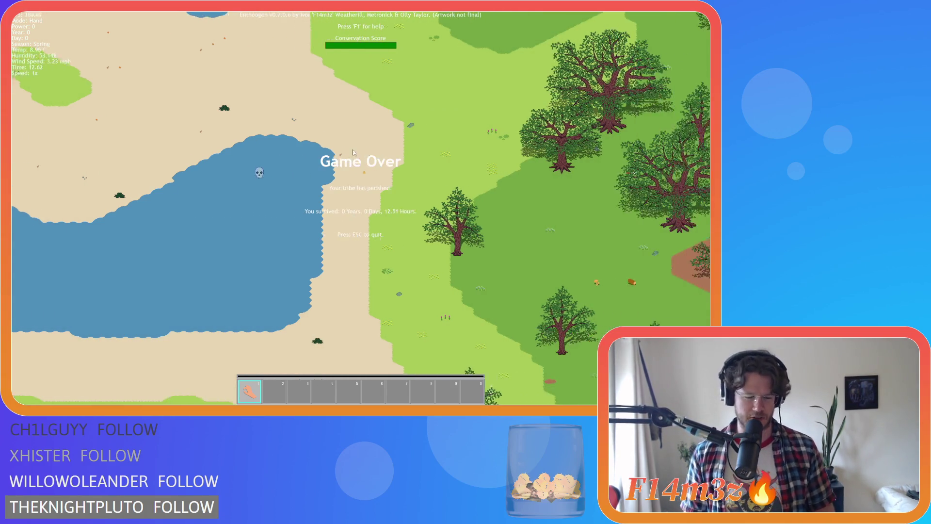
key("Escape")
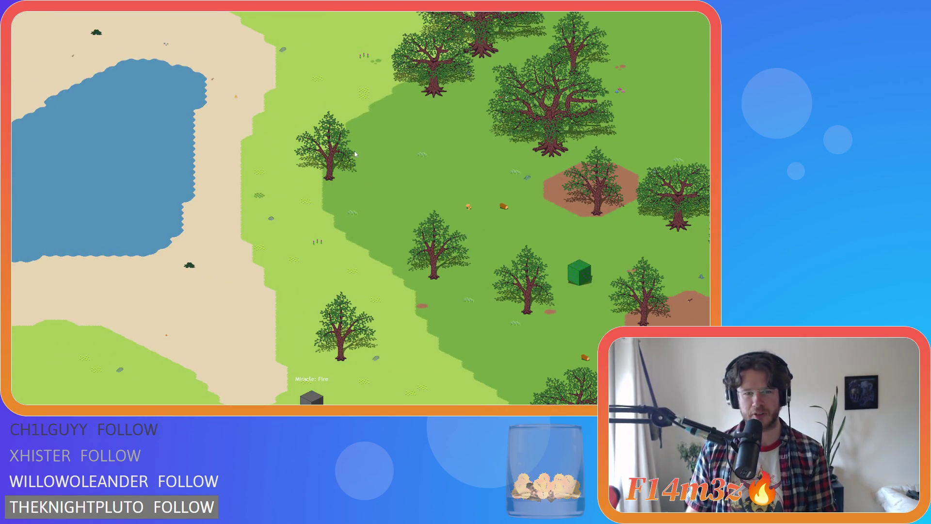
Zoom into the forest and pan toward the lower left to inspect the trees.
scroll(354, 150, "down", 6)
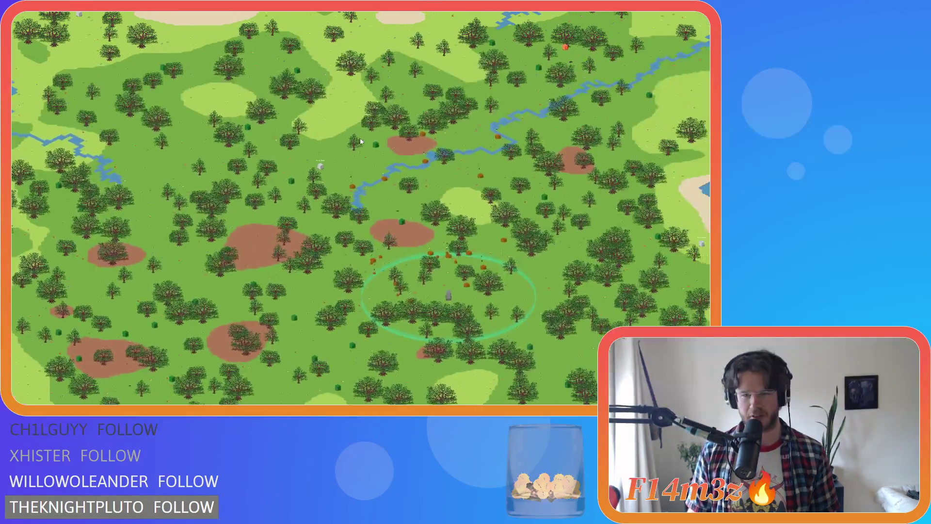
scroll(360, 140, "up", 4)
scroll(360, 142, "up", 2)
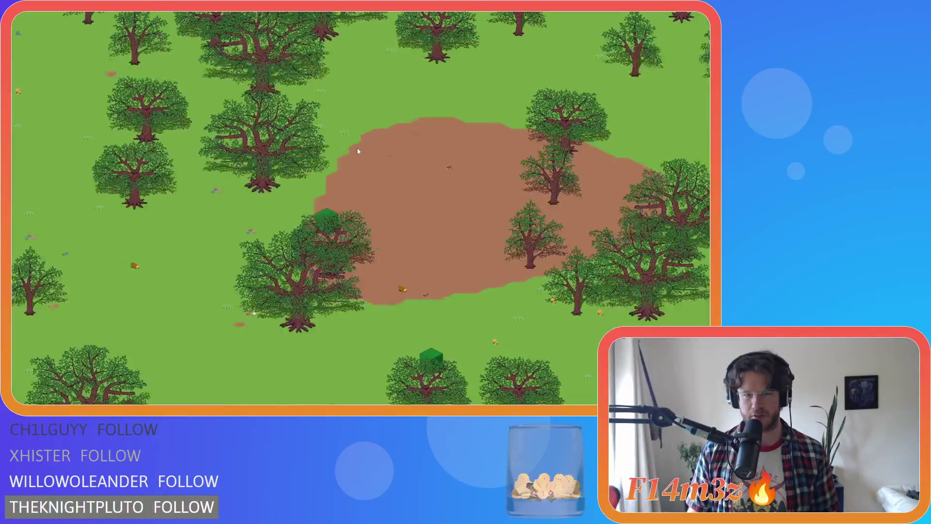
key("s")
key("a")
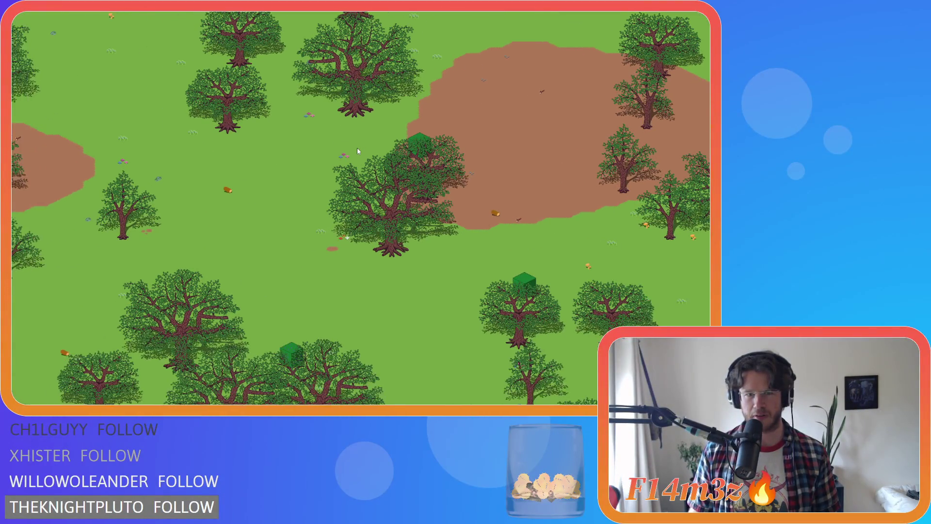
scroll(357, 151, "down", 5)
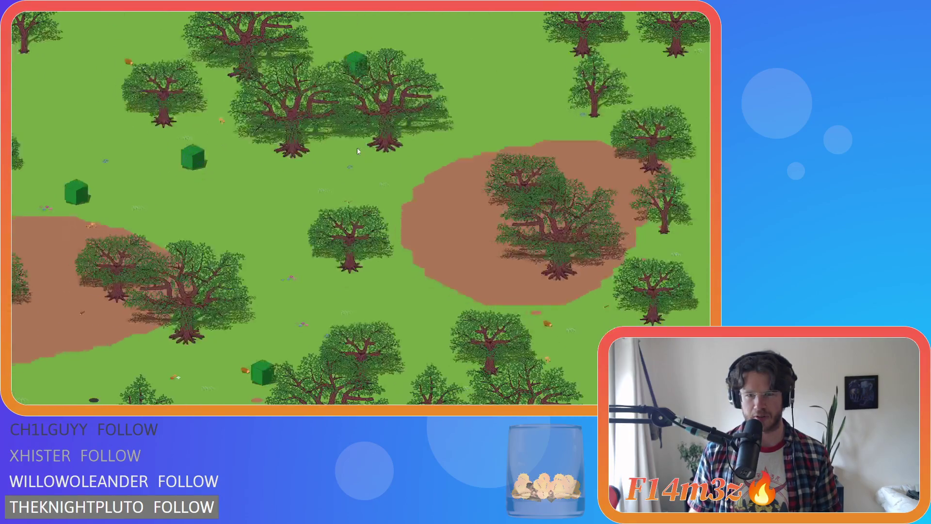
scroll(357, 151, "up", 5)
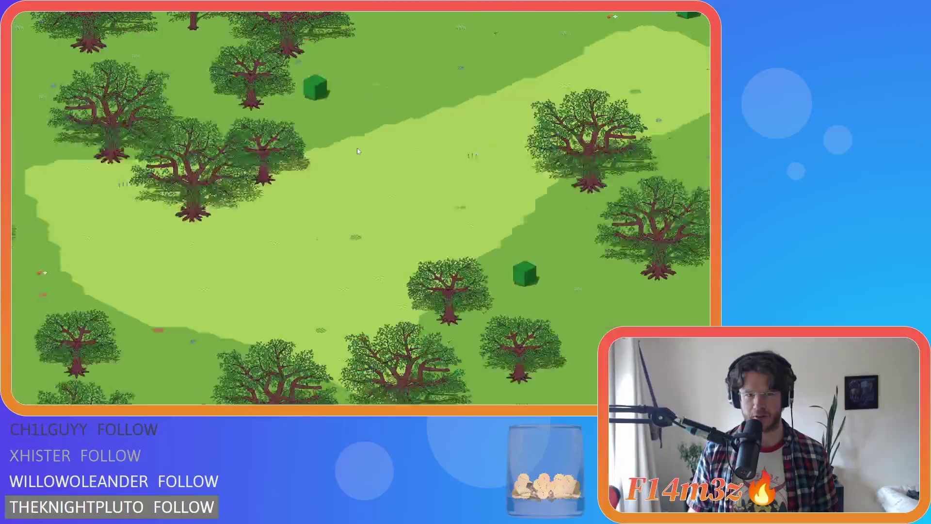
scroll(358, 152, "down", 5)
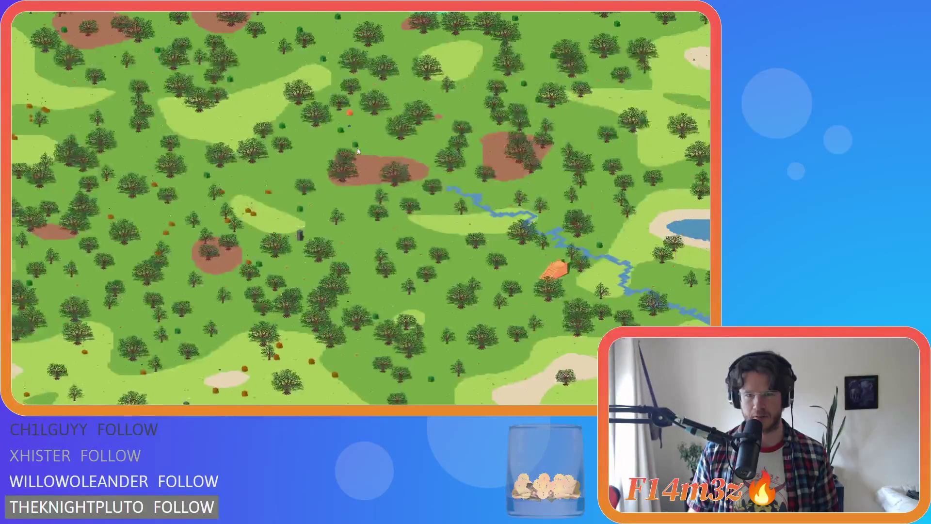
Pan toward the upper left, zooming in and out over the trees and cubes.
key("Up")
key("Left")
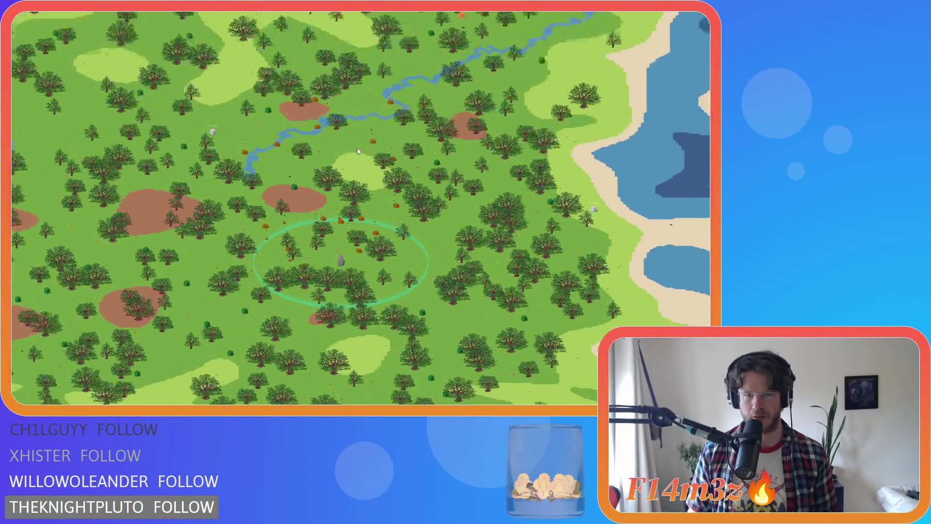
scroll(357, 150, "up", 3)
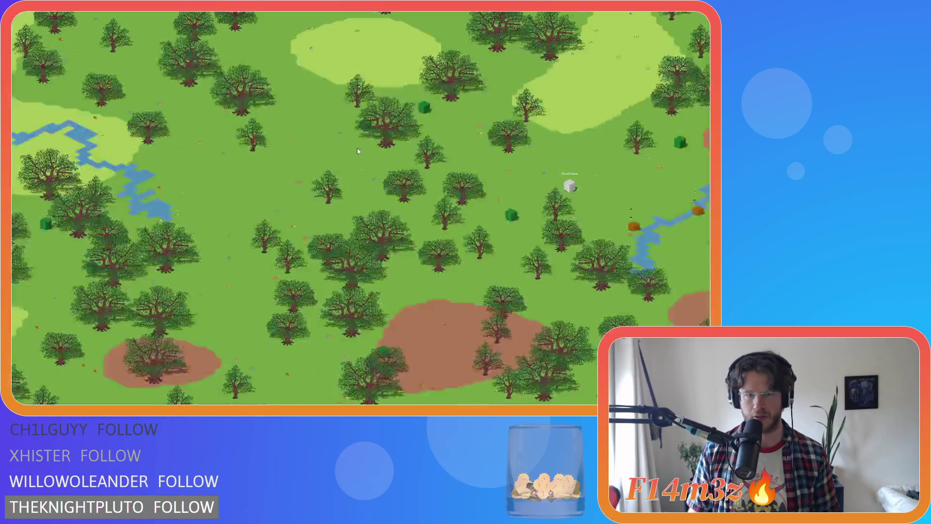
scroll(357, 151, "down", 4)
scroll(357, 150, "up", 5)
scroll(358, 151, "up", 5)
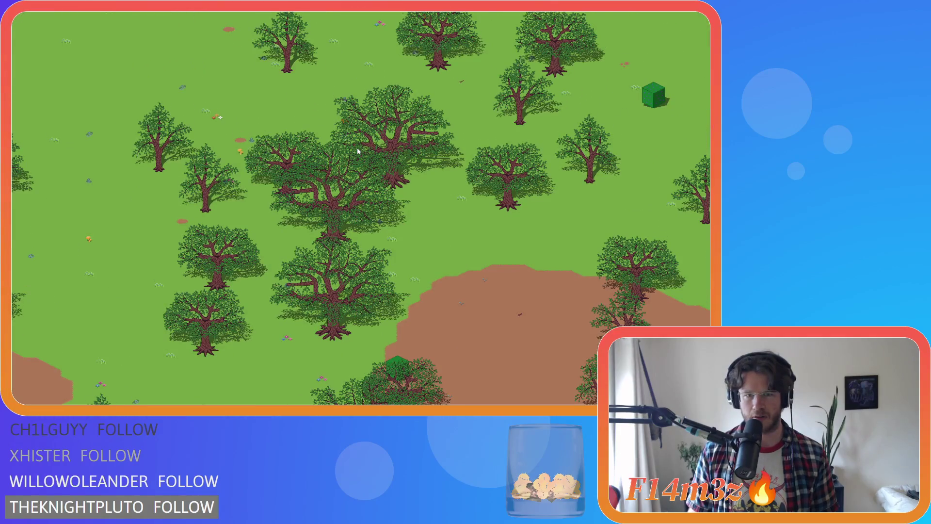
scroll(358, 151, "down", 1)
scroll(358, 151, "up", 1)
Pan across the forest to reveal new areas and revisit the dirt patches.
key("Down")
key("Right")
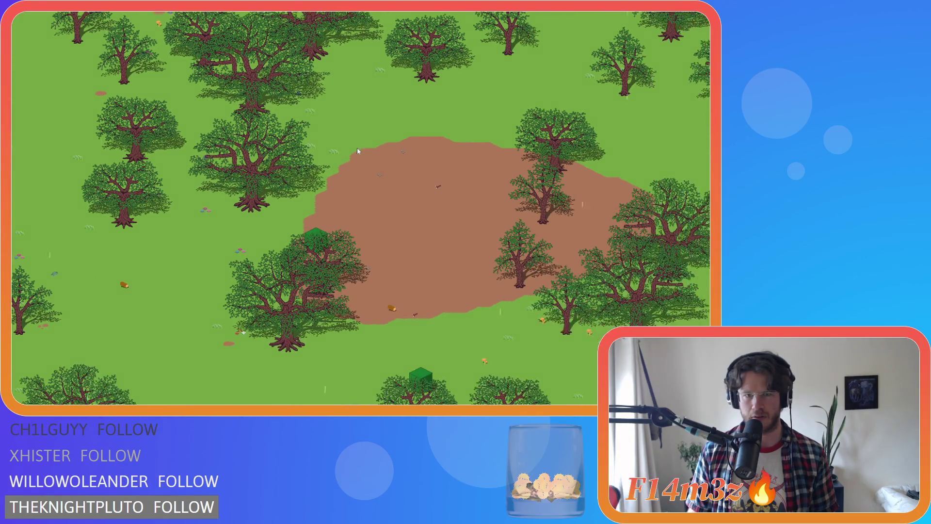
scroll(358, 151, "down", 5)
scroll(358, 151, "up", 3)
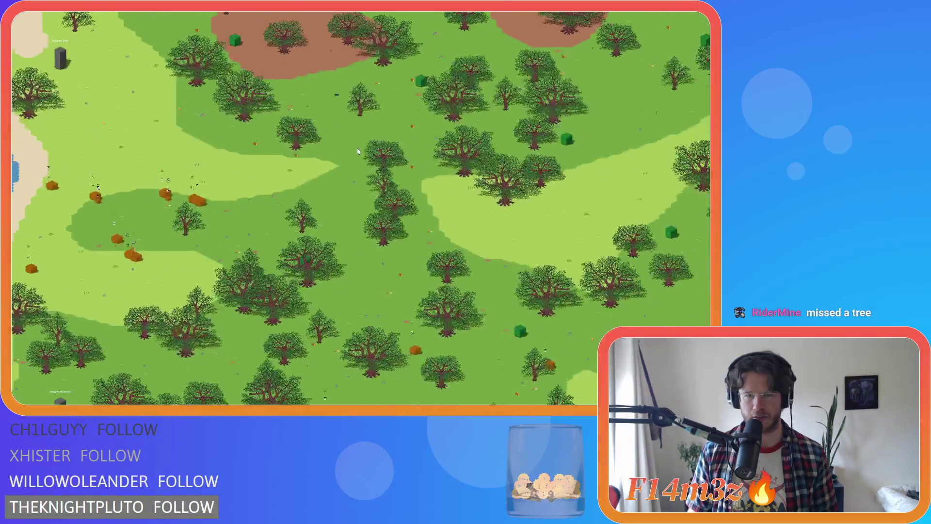
scroll(357, 151, "up", 3)
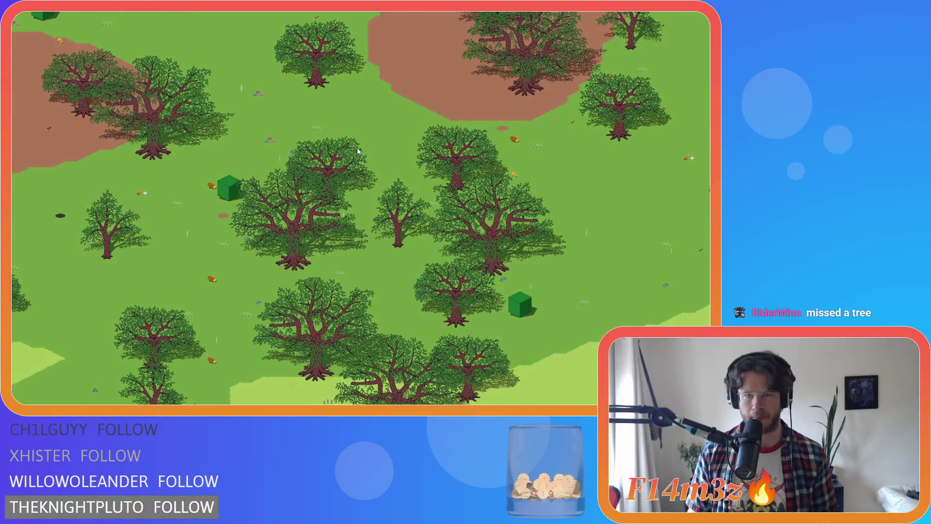
key("Down")
key("Left")
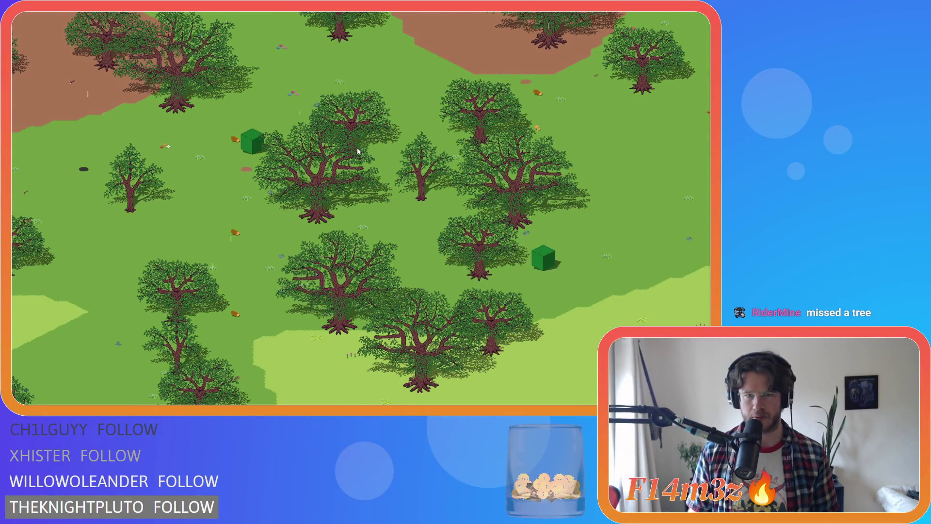
key("Up")
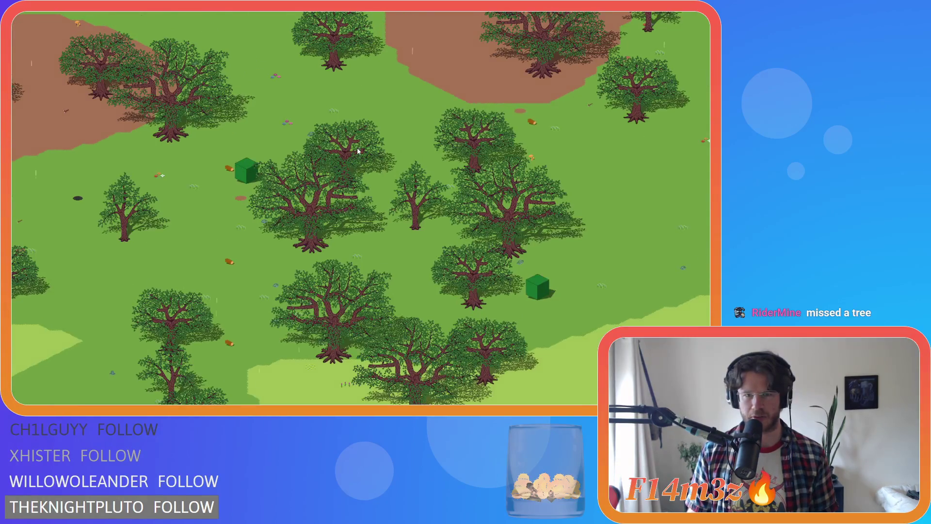
key("Down")
key("Left")
key("Left")
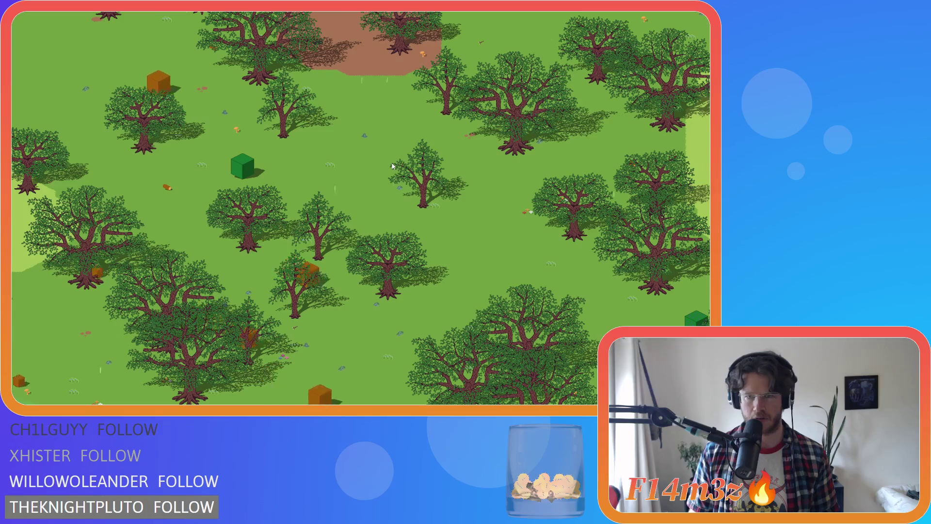
Zoom out over the whole map's rivers and lakes, then back in on forest beside a stream.
scroll(393, 167, "down", 5)
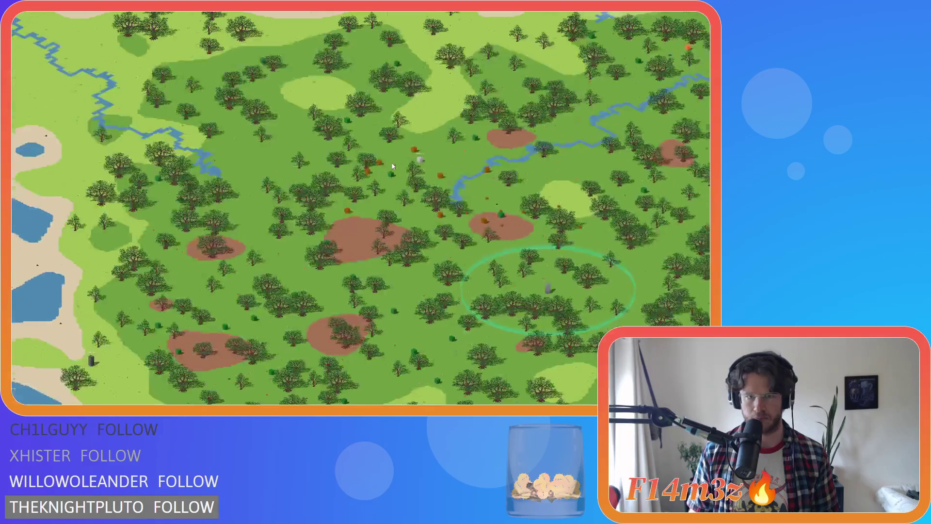
scroll(356, 173, "up", 5)
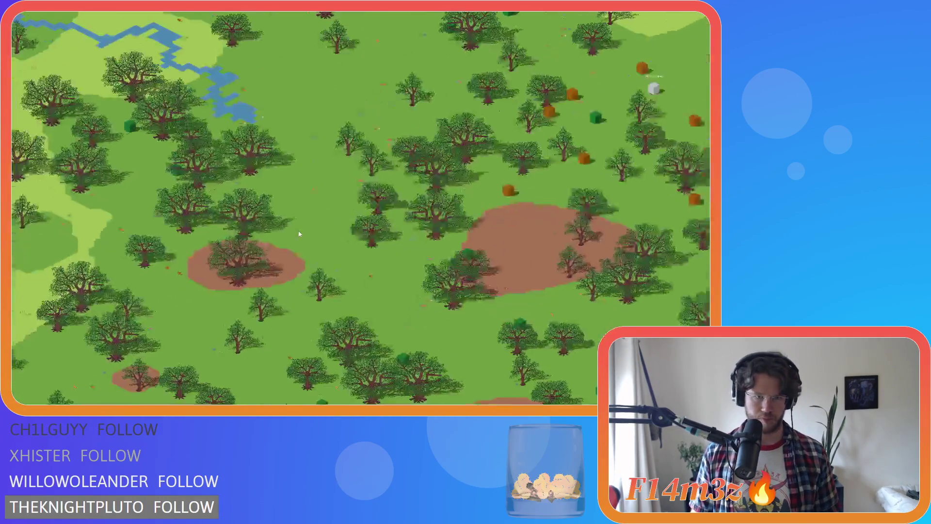
scroll(365, 215, "down", 3)
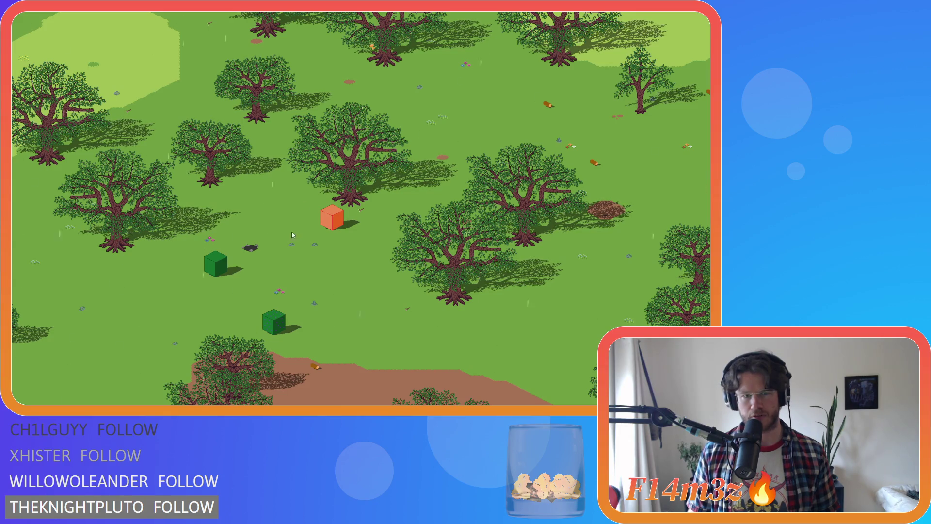
scroll(352, 230, "down", 5)
scroll(353, 230, "up", 5)
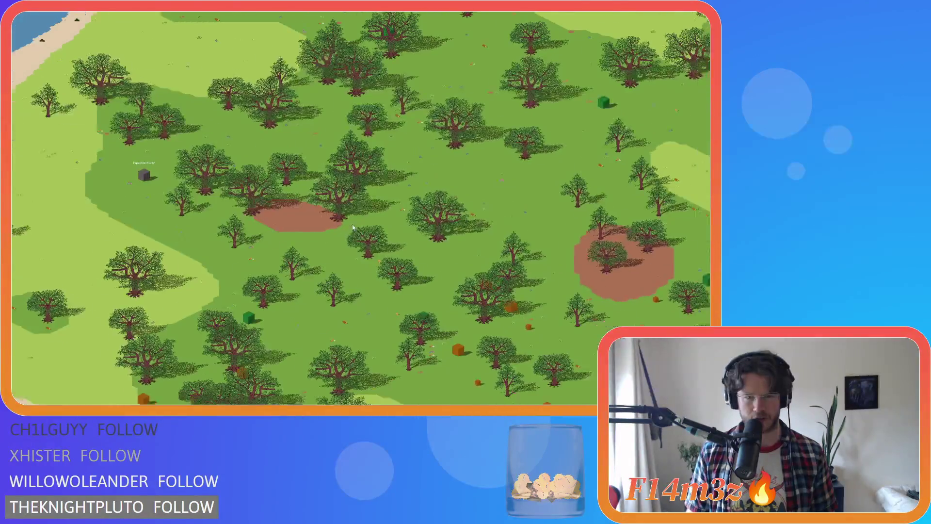
scroll(353, 222, "down", 5)
scroll(302, 225, "up", 5)
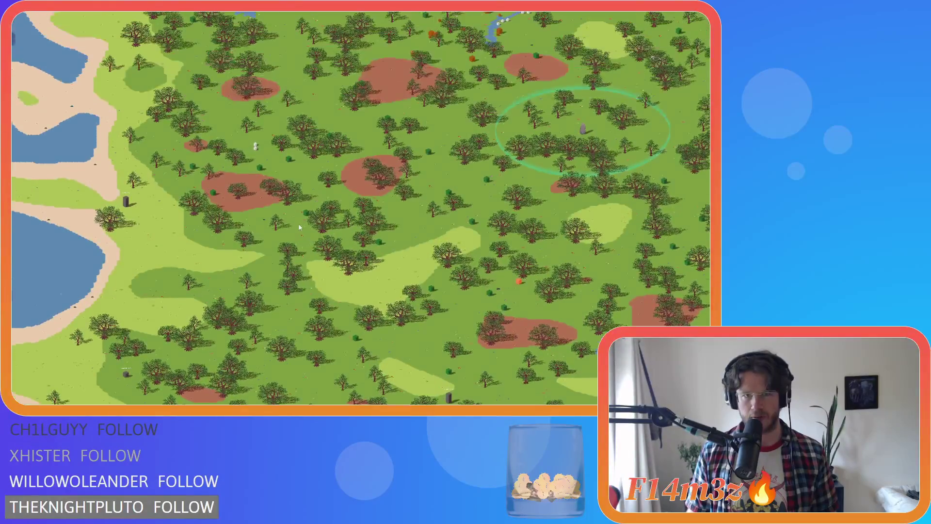
scroll(302, 222, "up", 5)
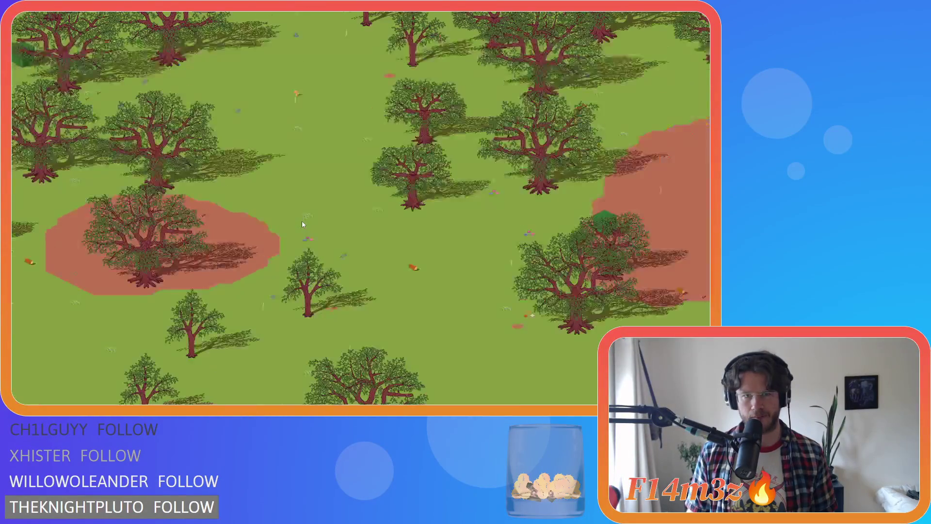
scroll(302, 224, "down", 5)
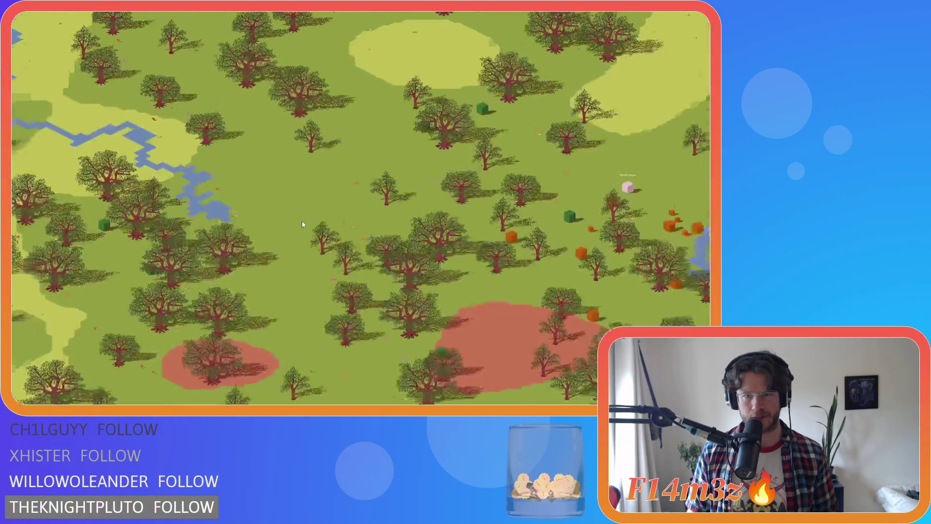
Pan past the river and Portal Stone, heading south toward the lake.
scroll(302, 223, "up", 3)
key("d")
key("s")
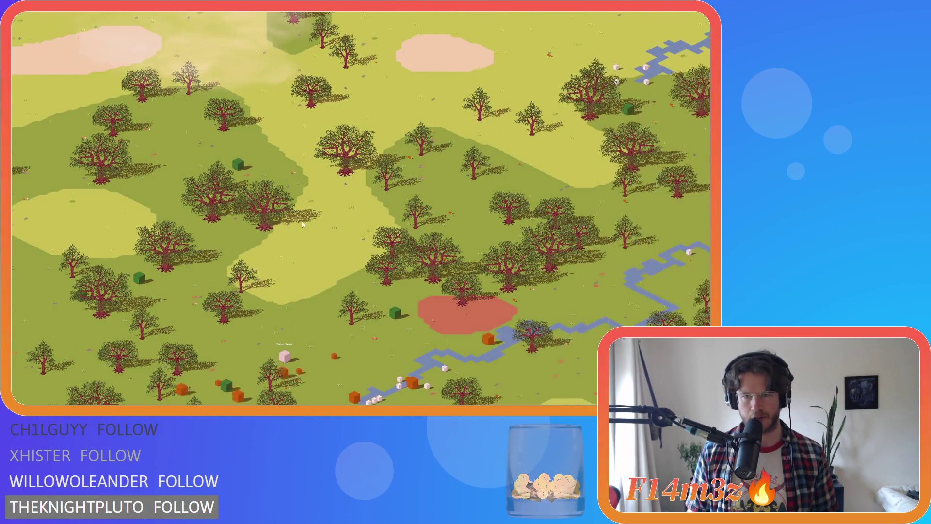
key("w")
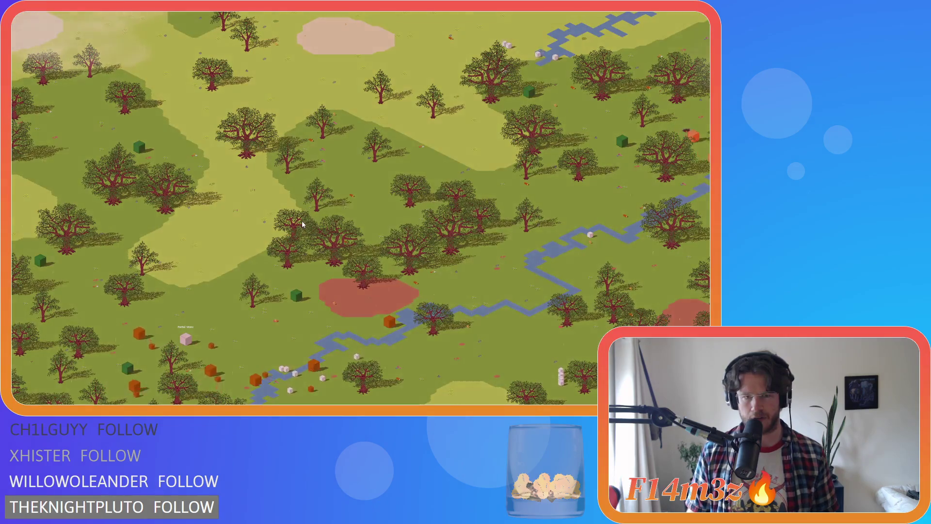
key("s")
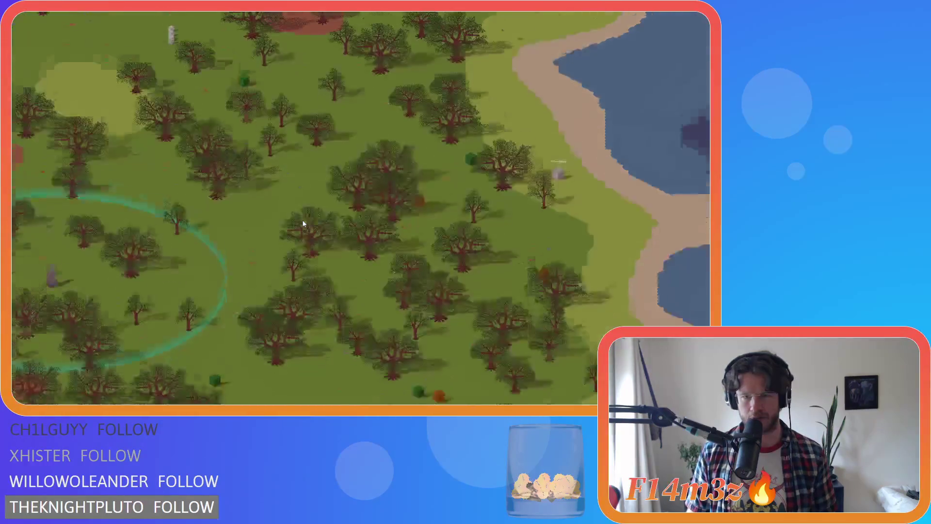
Zoom in and out over the forest as night falls.
scroll(303, 223, "down", 5)
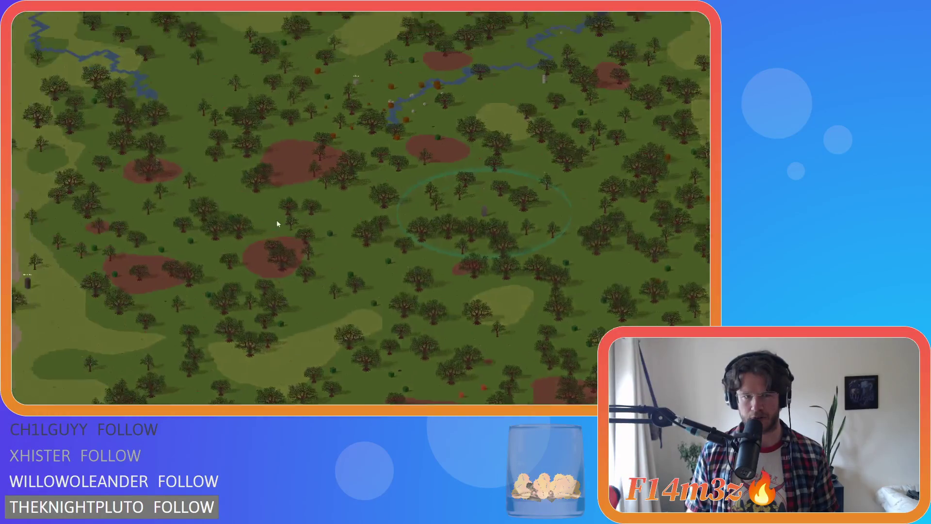
scroll(277, 224, "up", 5)
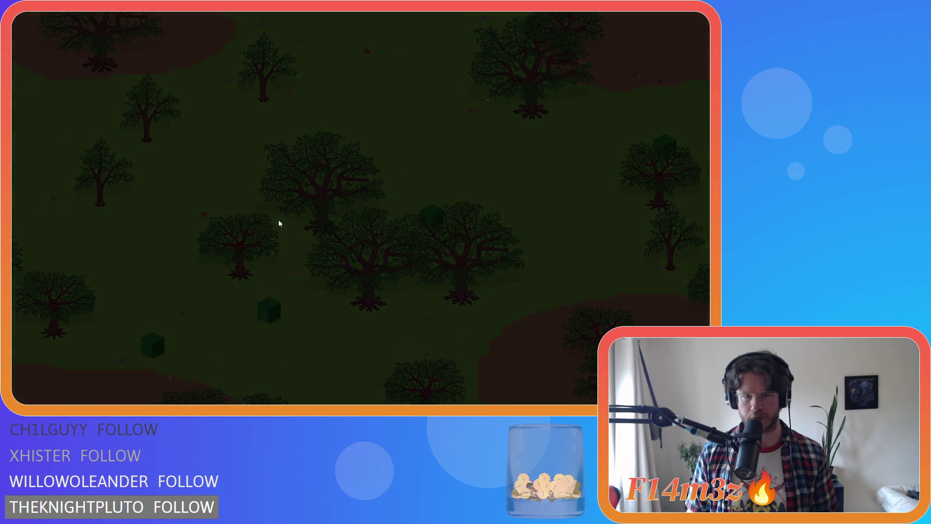
scroll(279, 223, "down", 5)
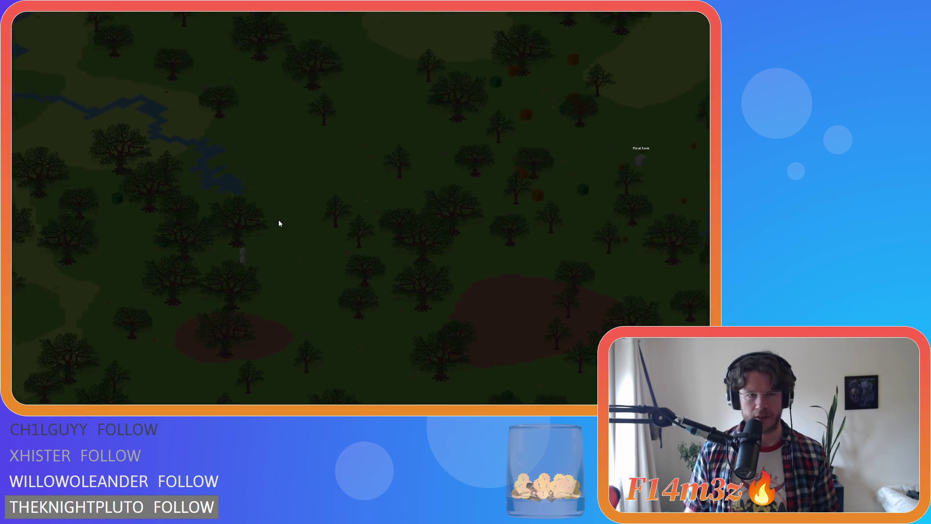
scroll(280, 220, "up", 5)
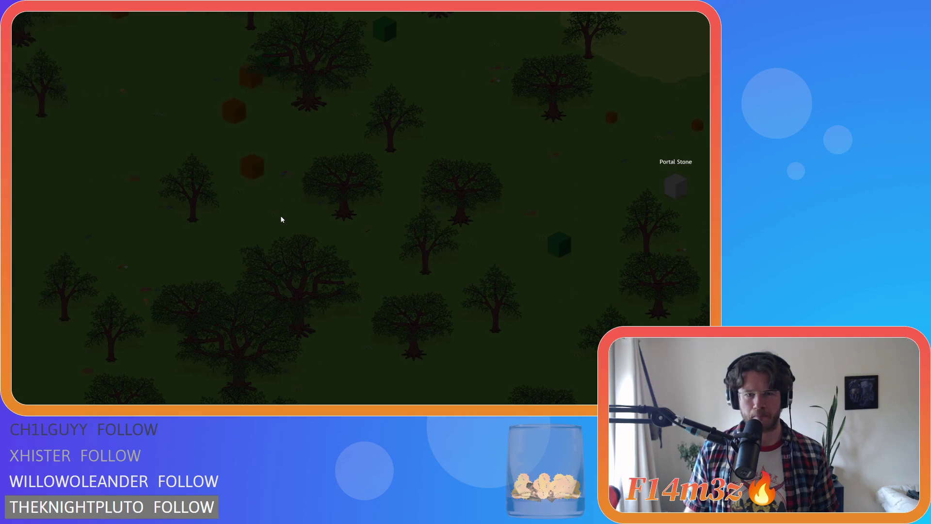
scroll(281, 218, "down", 5)
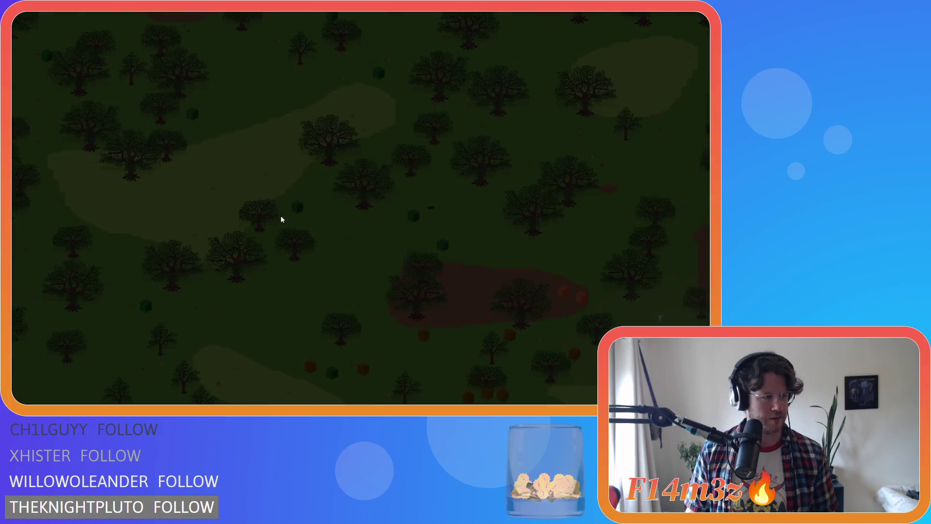
scroll(312, 218, "up", 5)
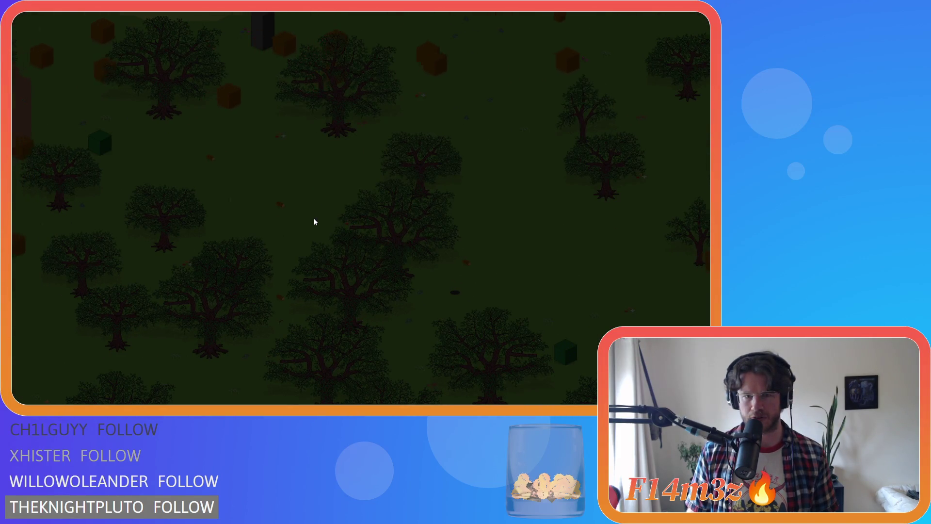
scroll(314, 221, "down", 5)
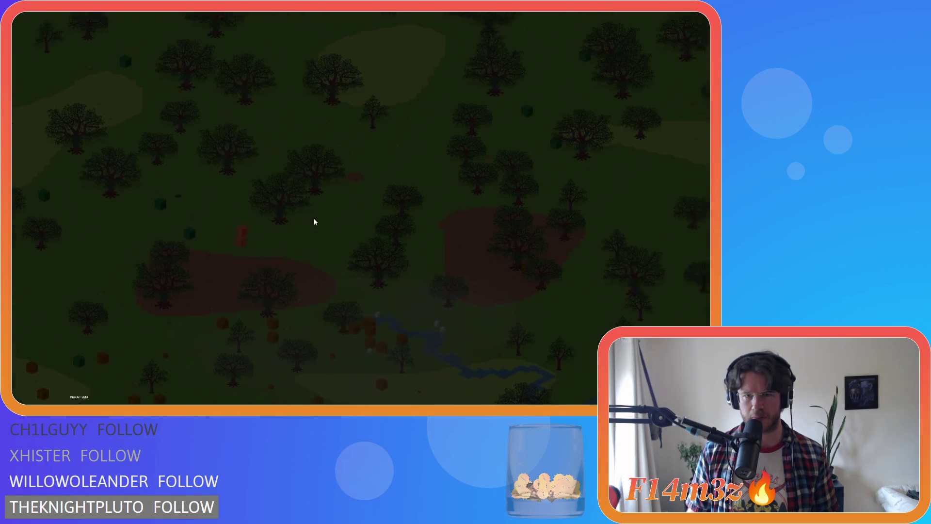
scroll(314, 222, "up", 5)
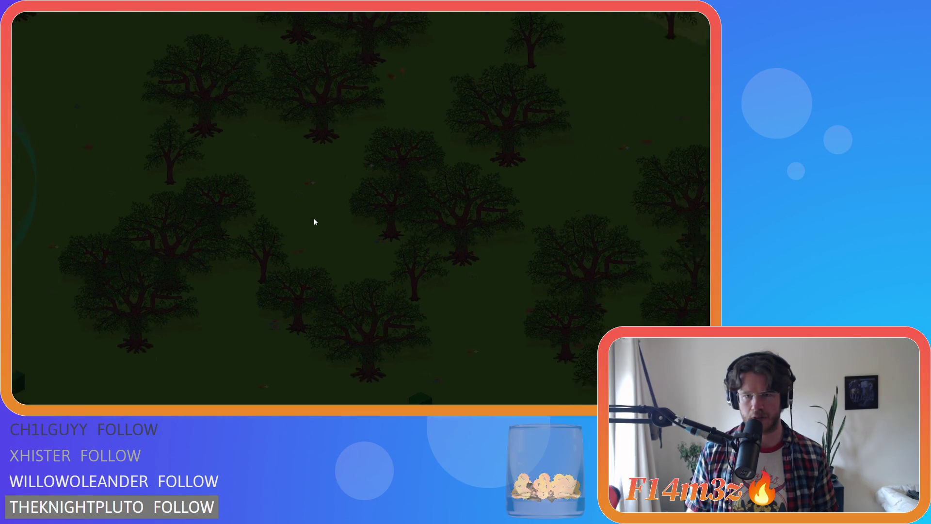
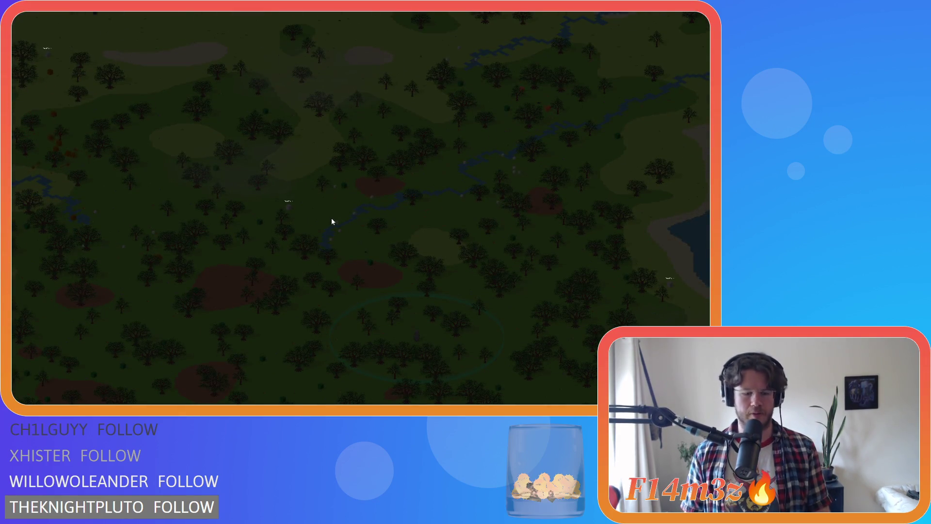
Quit the running nighttime game session with Escape.
key("Escape")
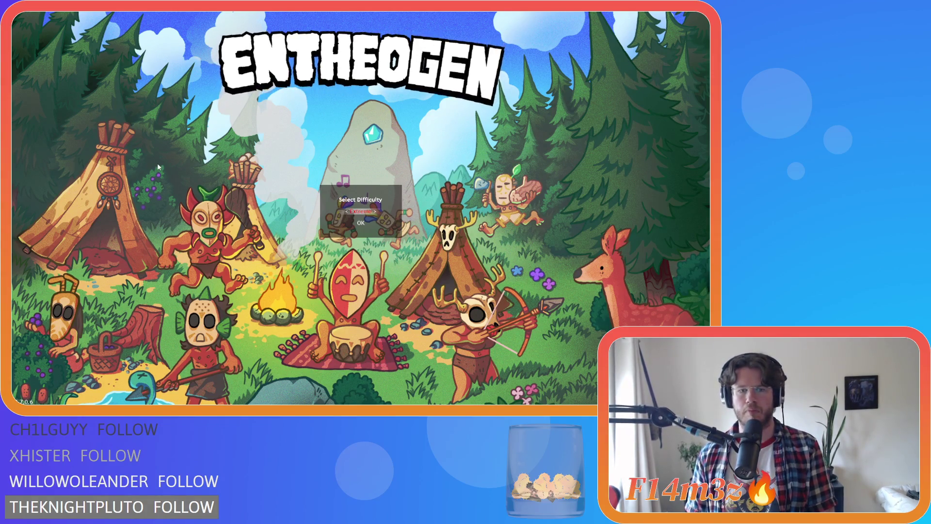
Accept Normal difficulty and a Spring start, then dismiss the F1 help screen.
key("Return")
key("Return")
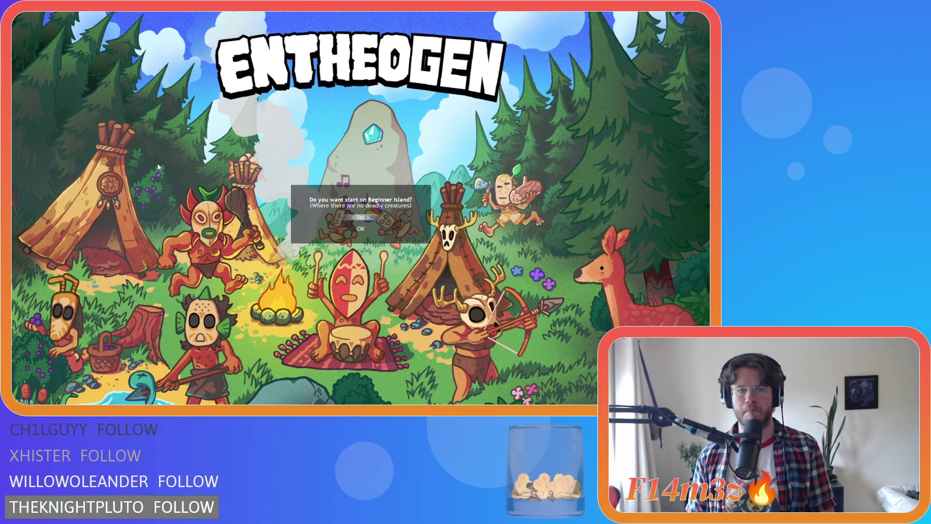
key("Return")
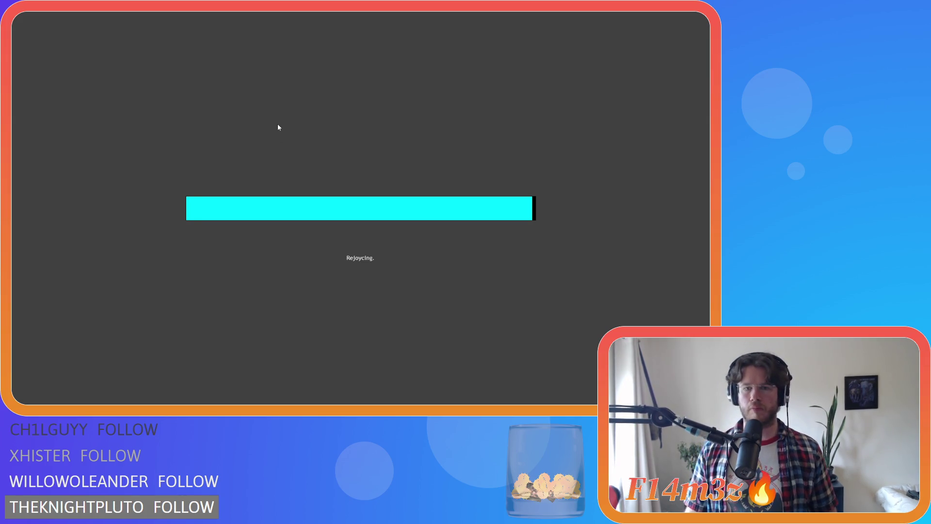
key("F1")
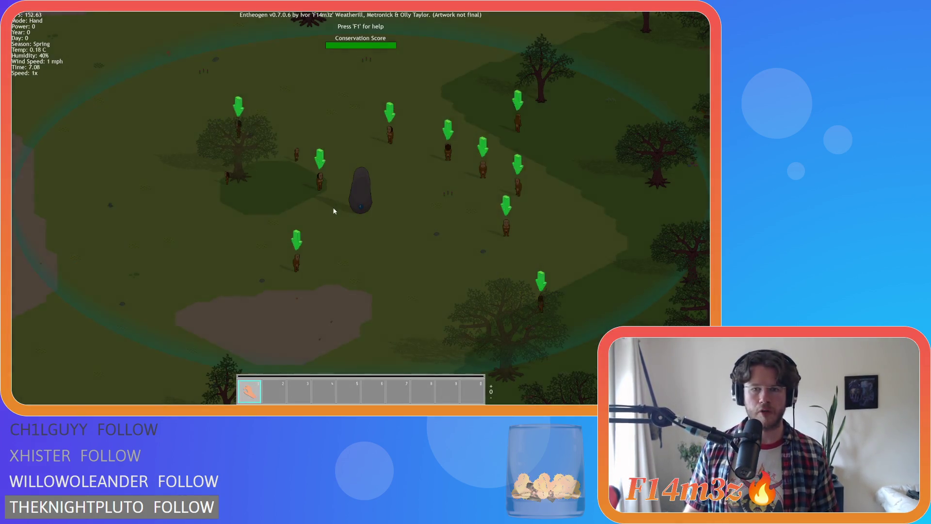
Drop a villager into the western lake, then pan the view east over the forest.
scroll(296, 258, "down", 3)
left_click_drag(292, 259, 210, 248)
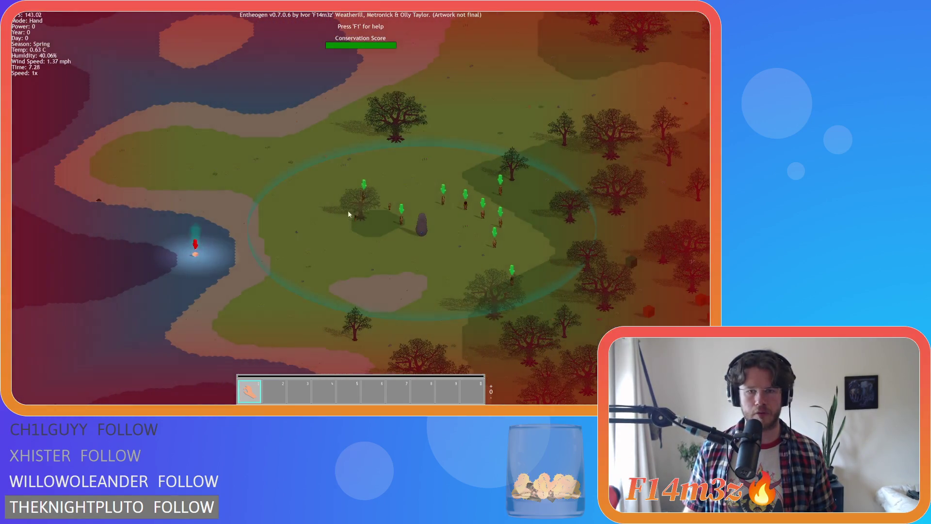
mouse_move(360, 204)
left_mouse_down()
mouse_move(287, 239)
mouse_move(375, 206)
left_mouse_up()
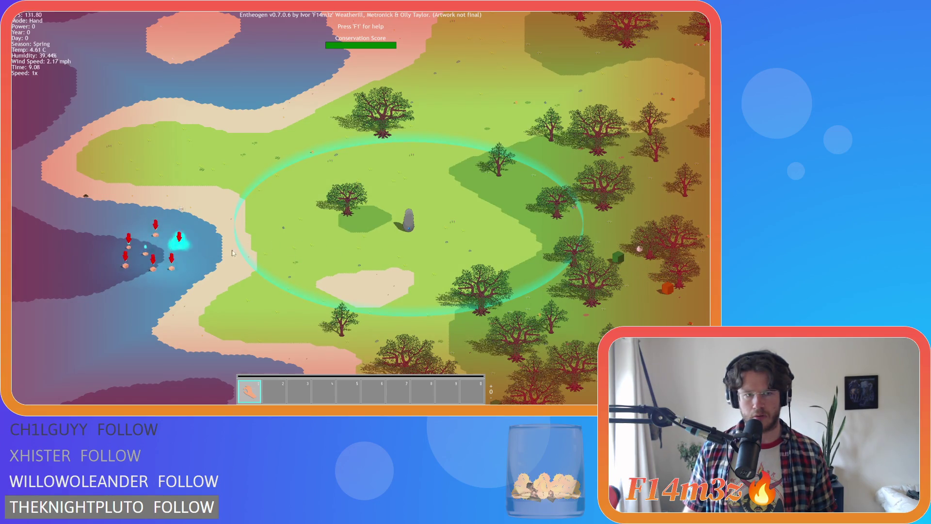
key("d")
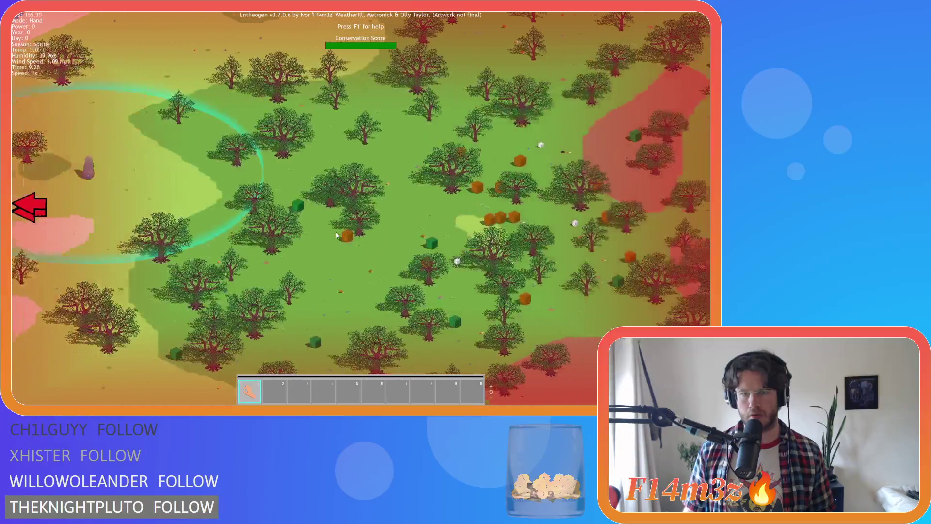
Hide the HUD with H and pan east and north toward the river area.
key("a")
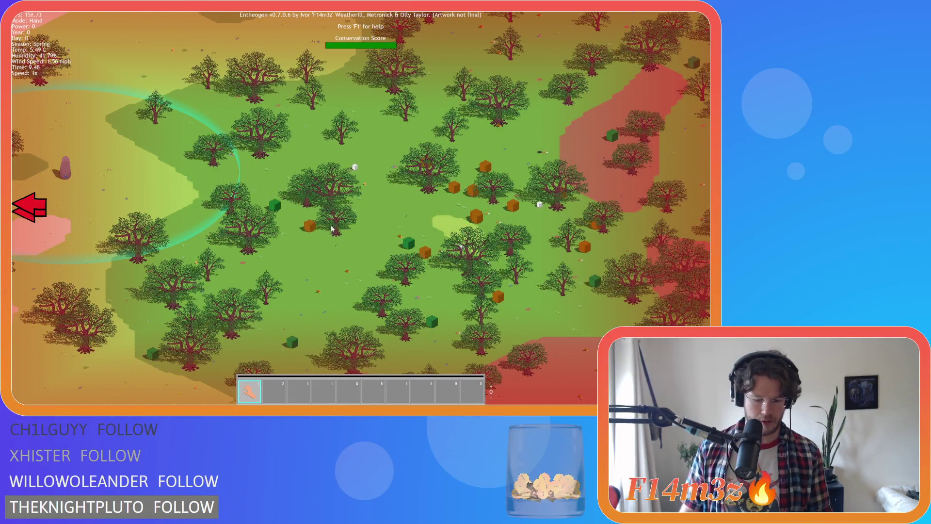
key("h")
key("d")
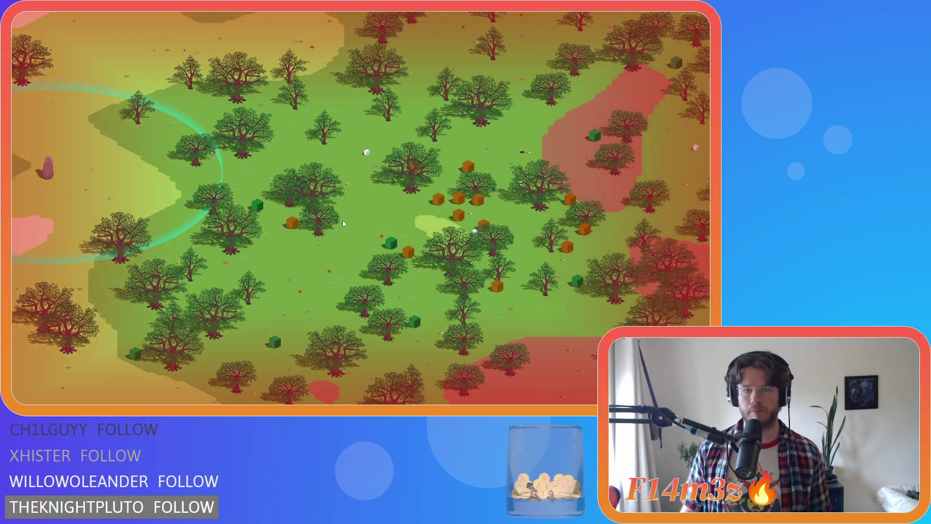
key("w")
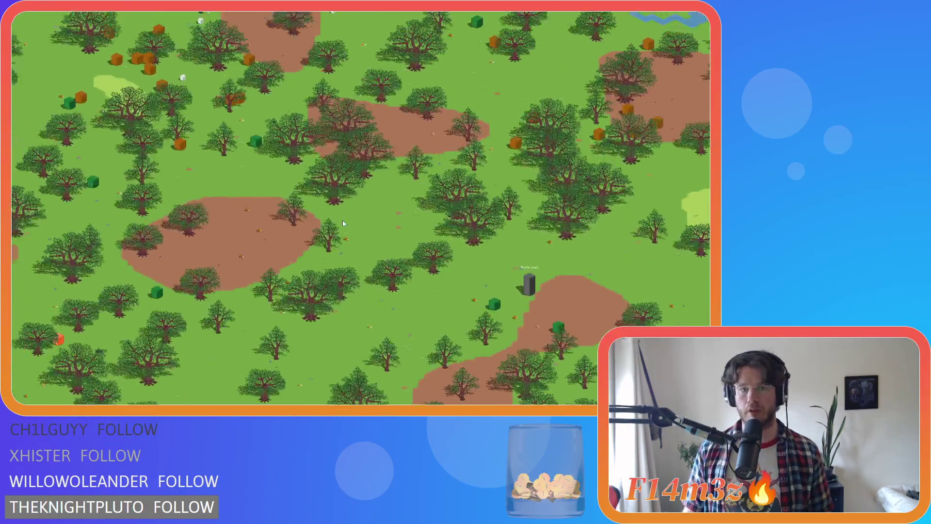
key("d")
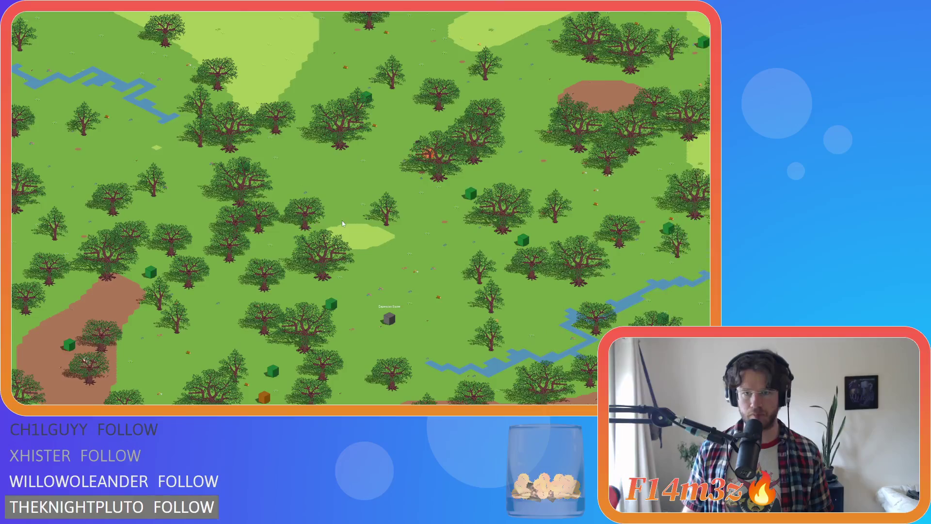
key("s")
key("s")
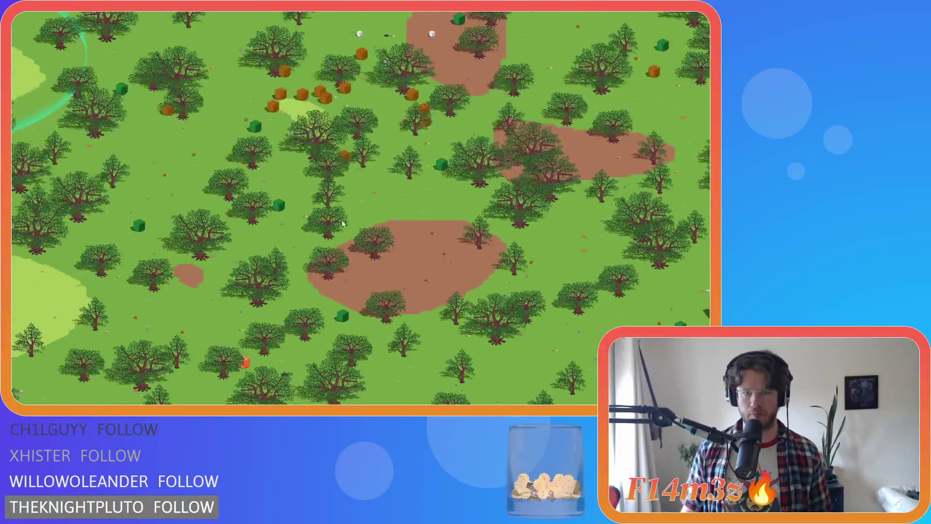
Zoom in and out while panning over the forests, rivers and coastline.
scroll(343, 223, "up", 5)
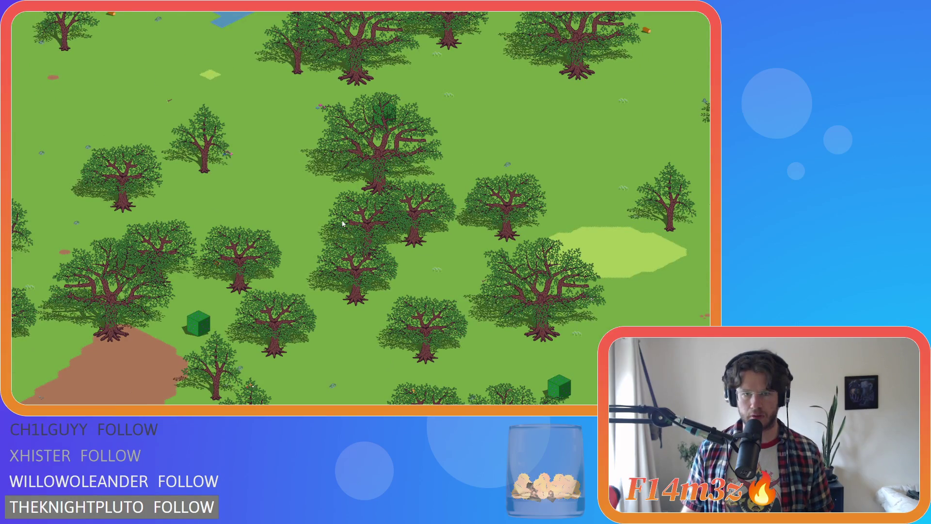
key("w")
key("a")
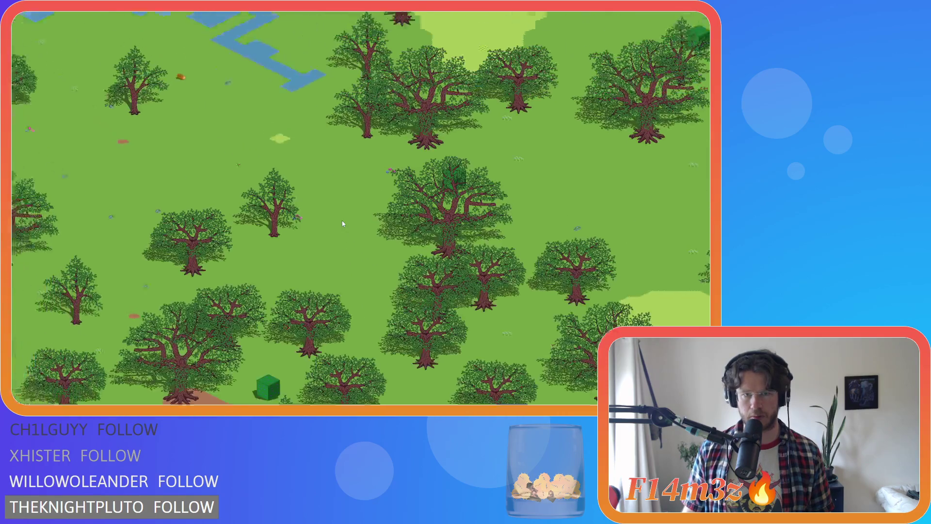
scroll(342, 224, "down", 5)
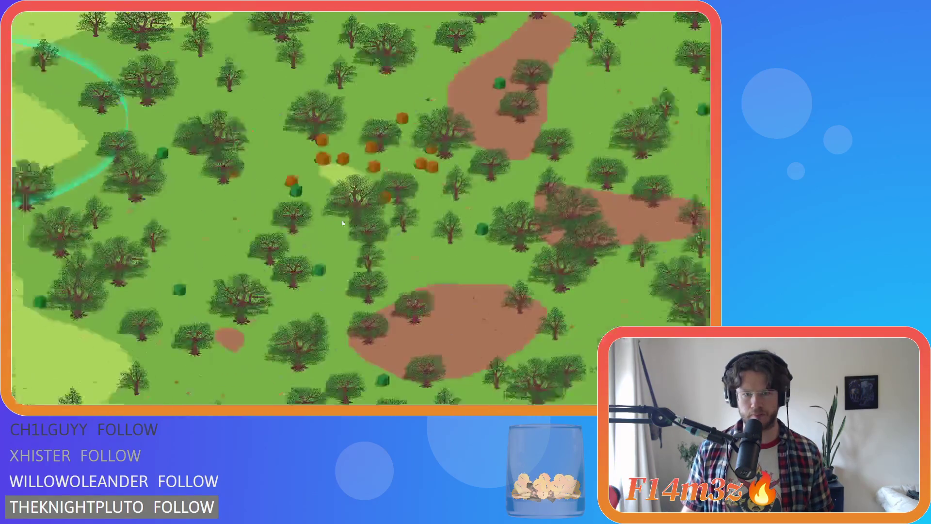
key("s")
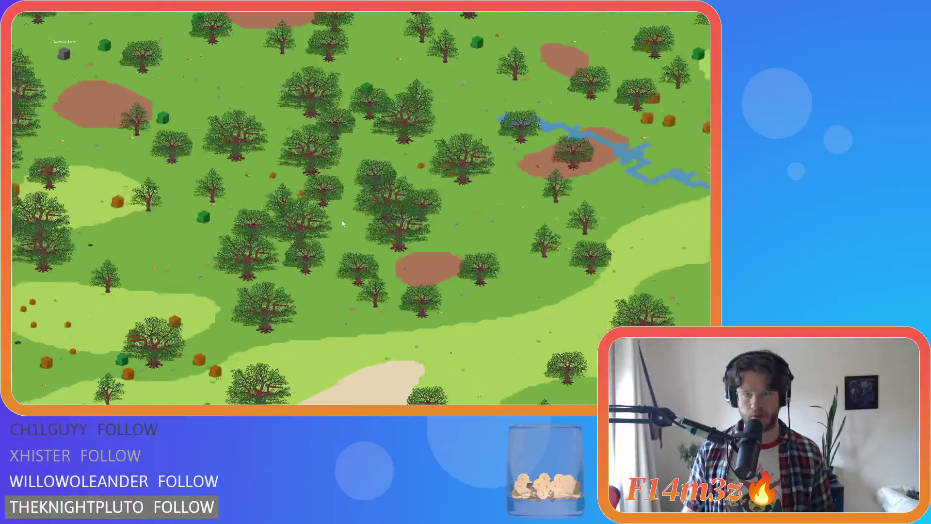
scroll(342, 224, "up", 5)
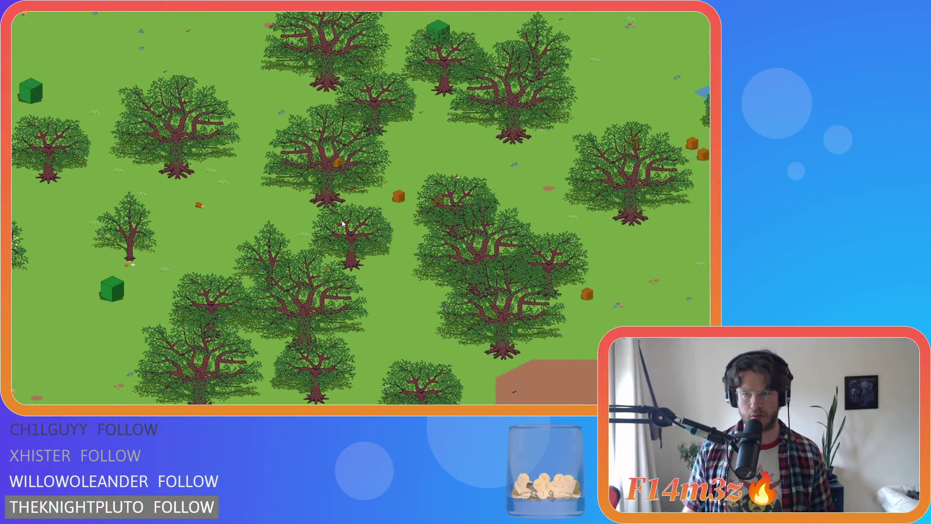
scroll(343, 224, "up", 2)
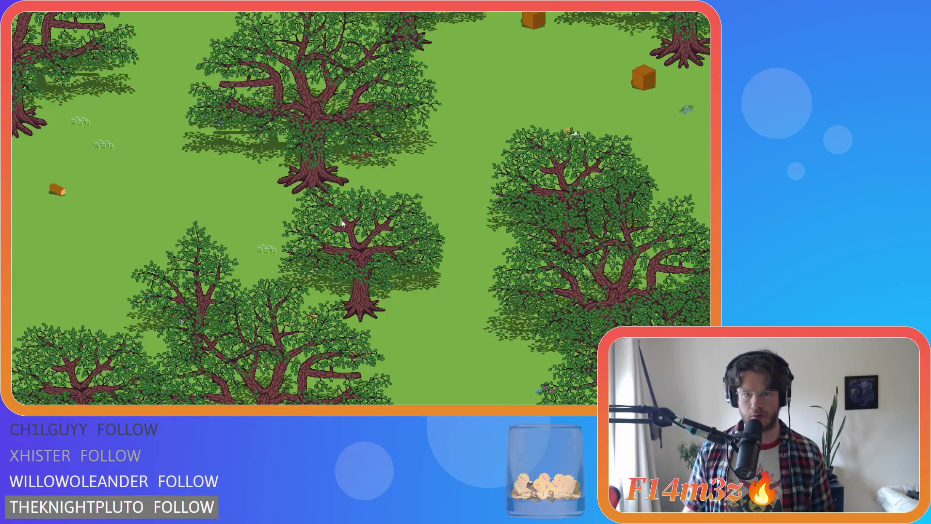
scroll(343, 223, "down", 5)
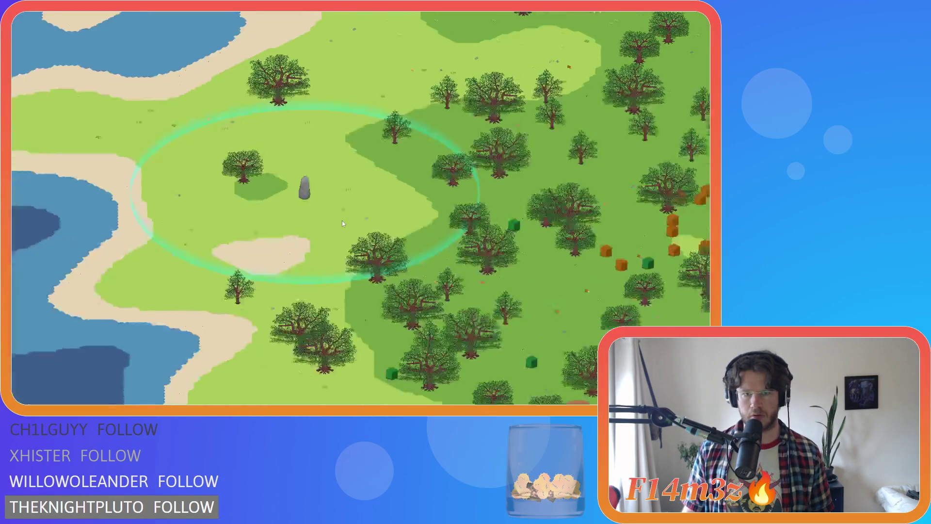
scroll(342, 222, "down", 10)
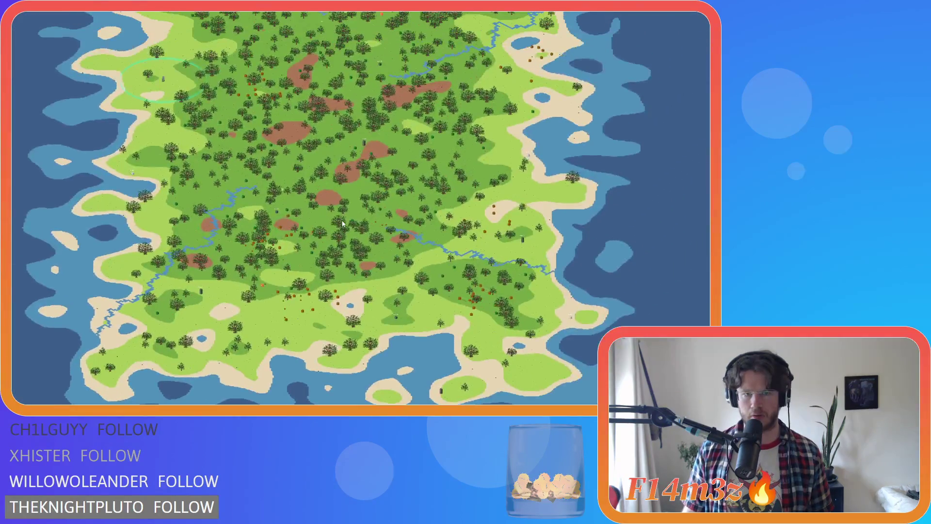
scroll(342, 222, "up", 3)
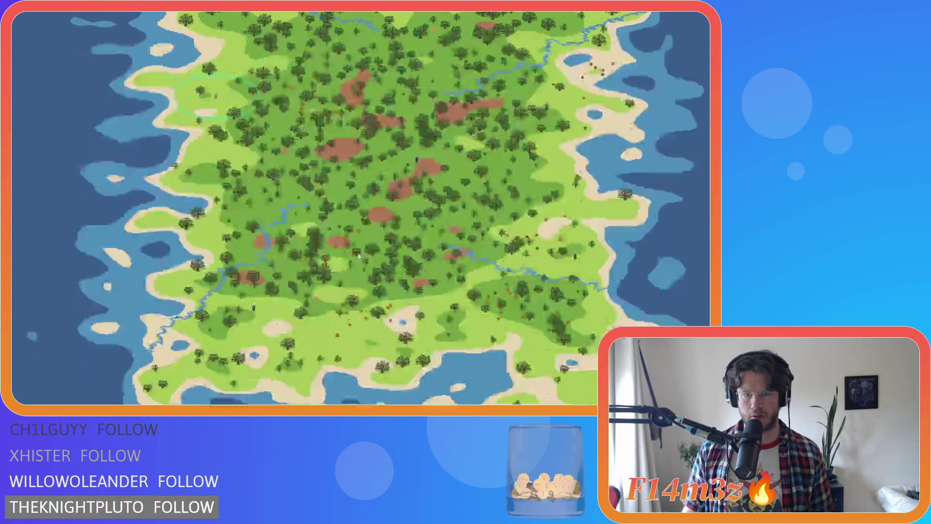
scroll(359, 256, "up", 10)
key("s")
key("w")
scroll(389, 264, "down", 5)
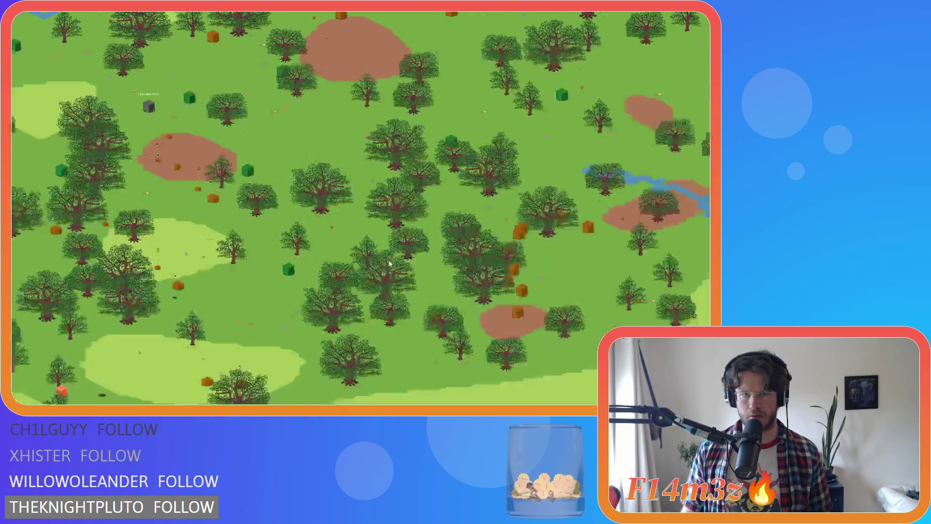
Pan and zoom across the forest, pulling back to see the wider island.
key("s")
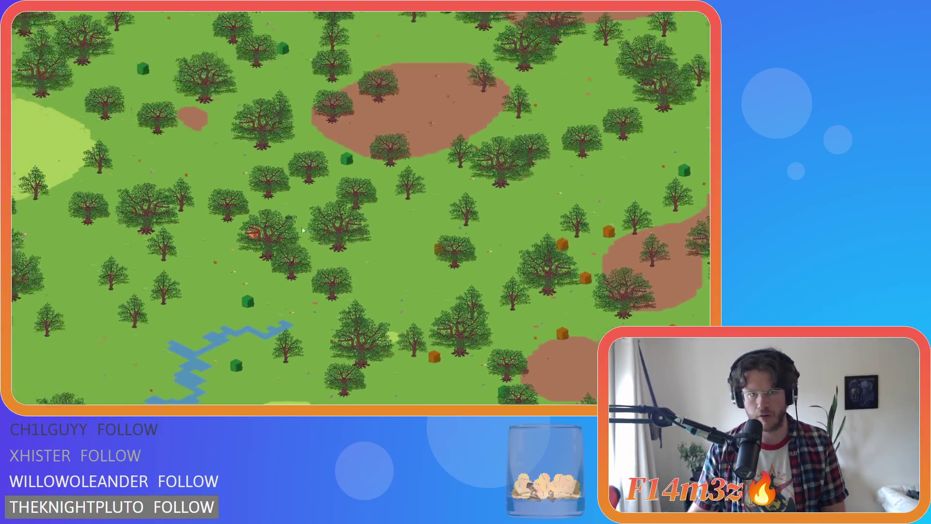
key("w")
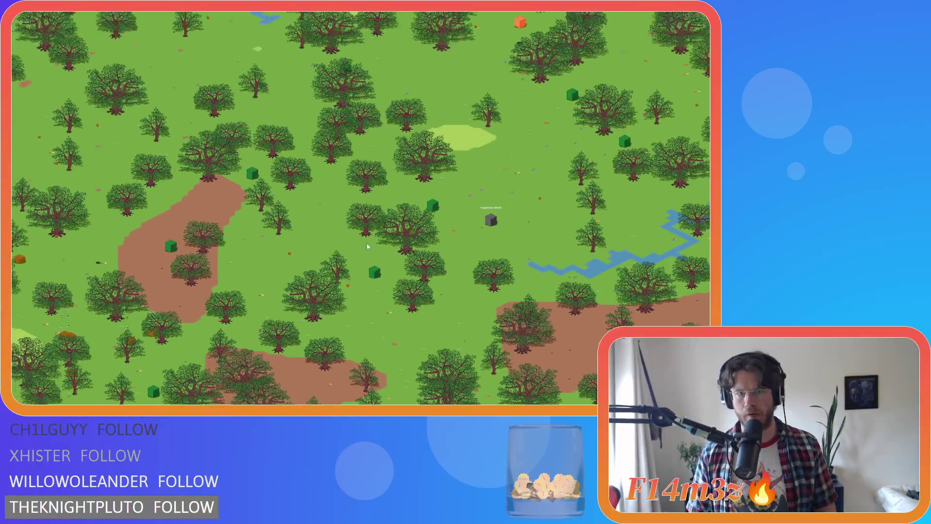
key("a")
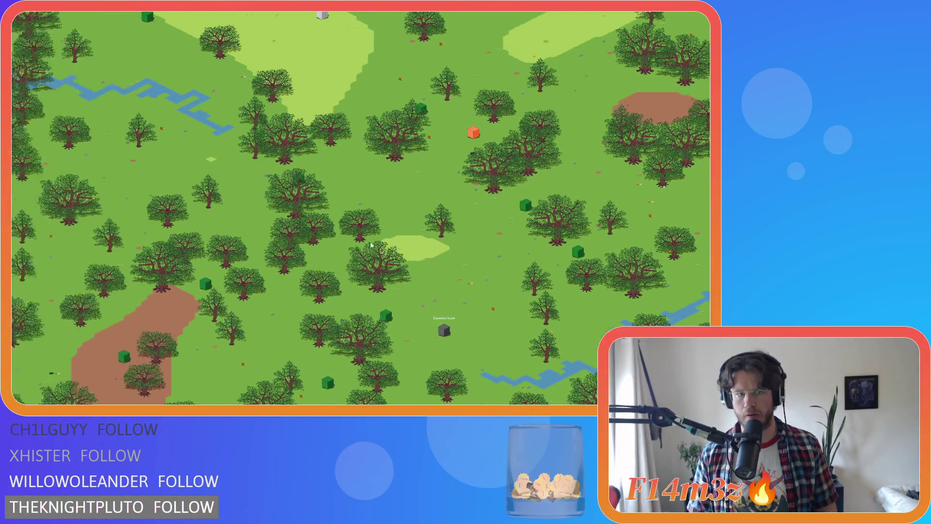
scroll(333, 237, "up", 3)
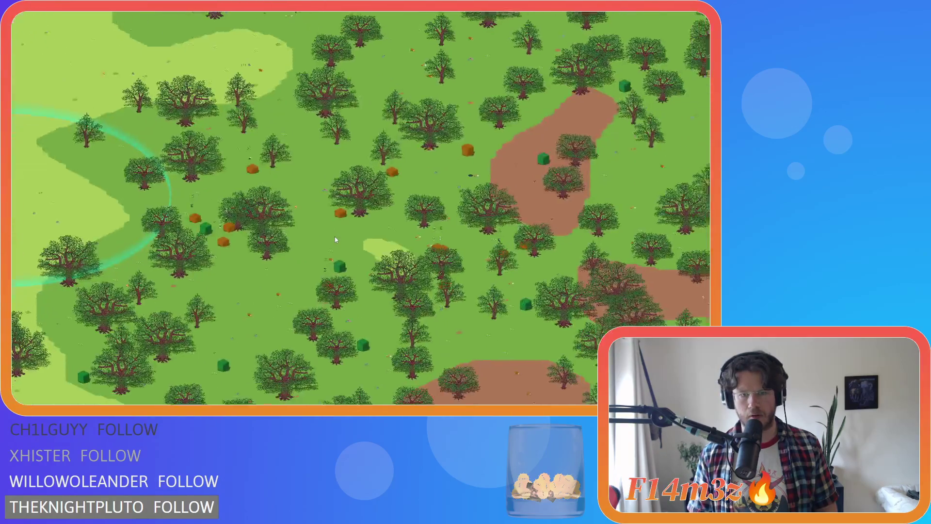
scroll(335, 237, "up", 5)
scroll(335, 239, "down", 5)
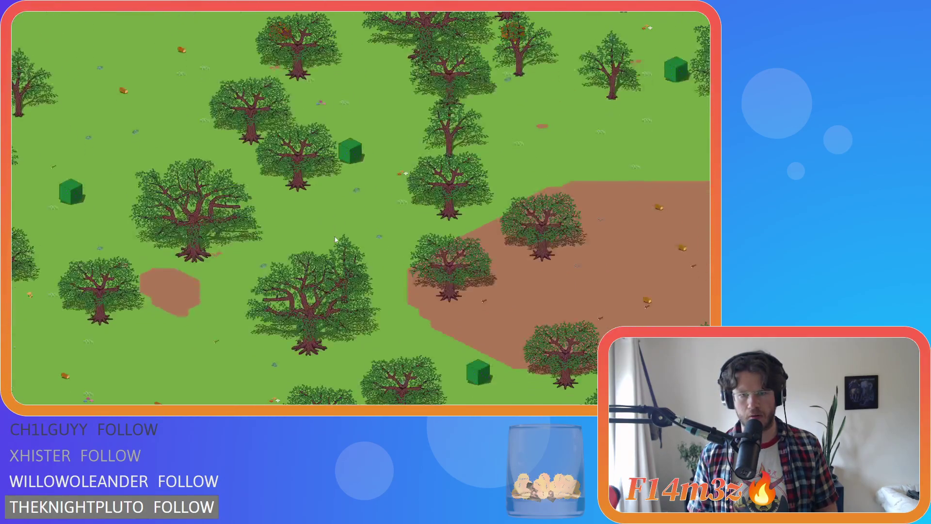
key("s")
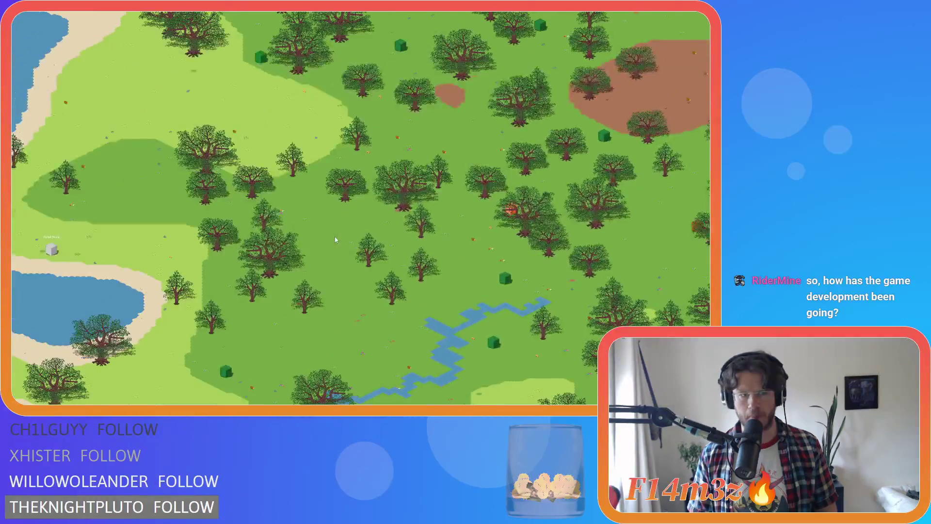
key("d")
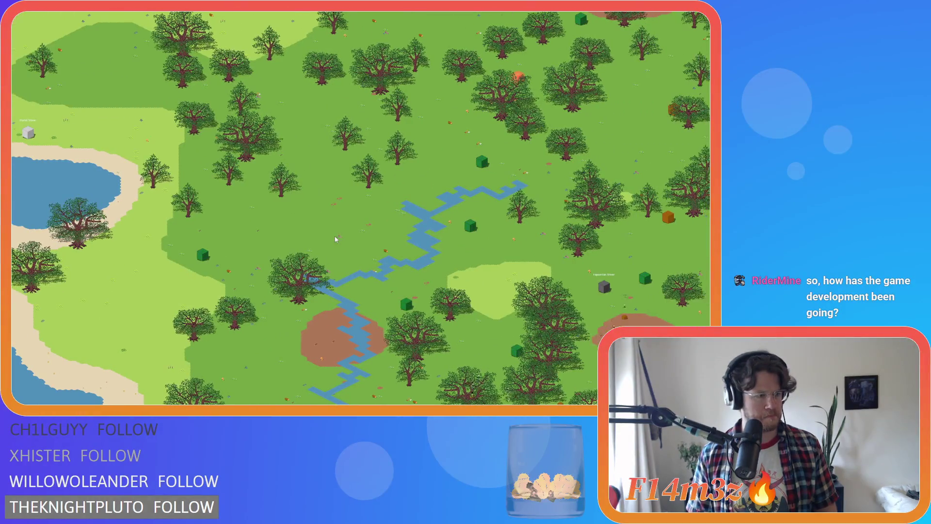
key("s")
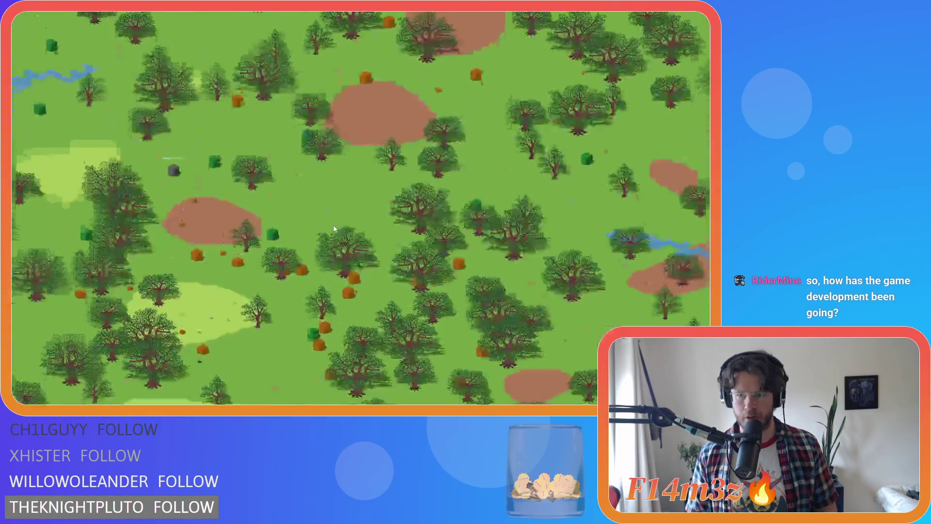
key("w")
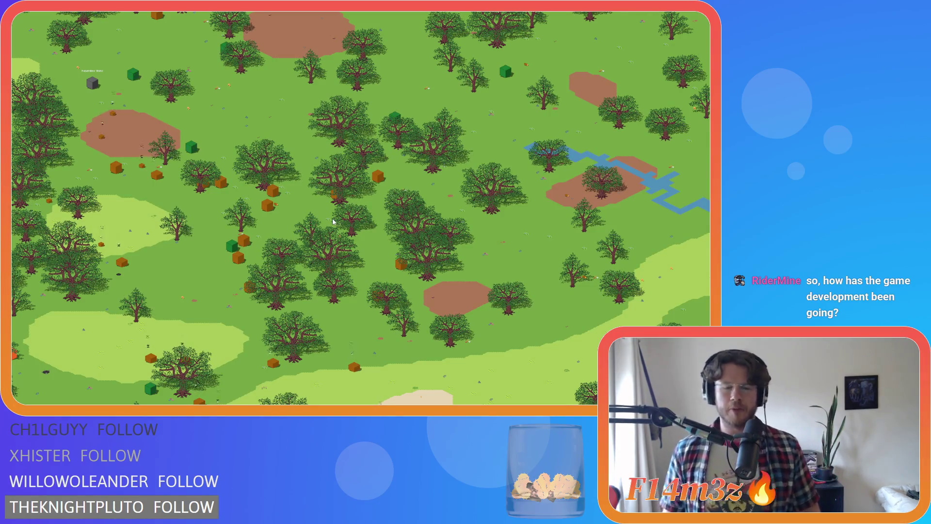
key("w")
key("d")
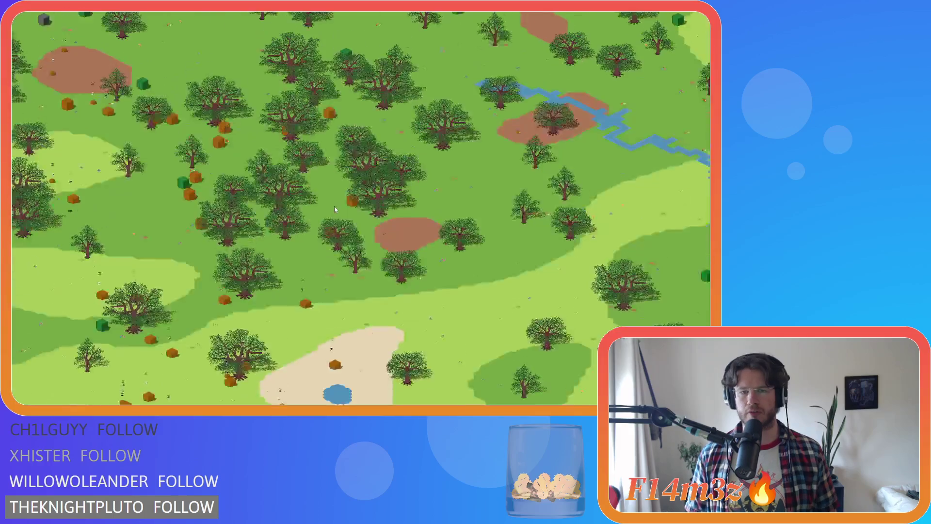
scroll(333, 209, "up", 5)
scroll(334, 209, "down", 8)
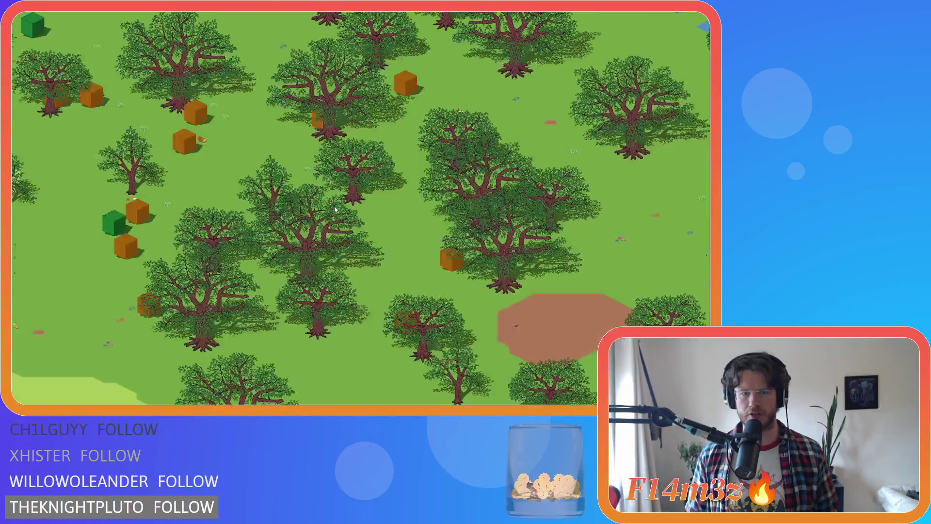
scroll(335, 209, "up", 4)
Pan north-east among the trees toward the orange crates.
key("d")
key("s")
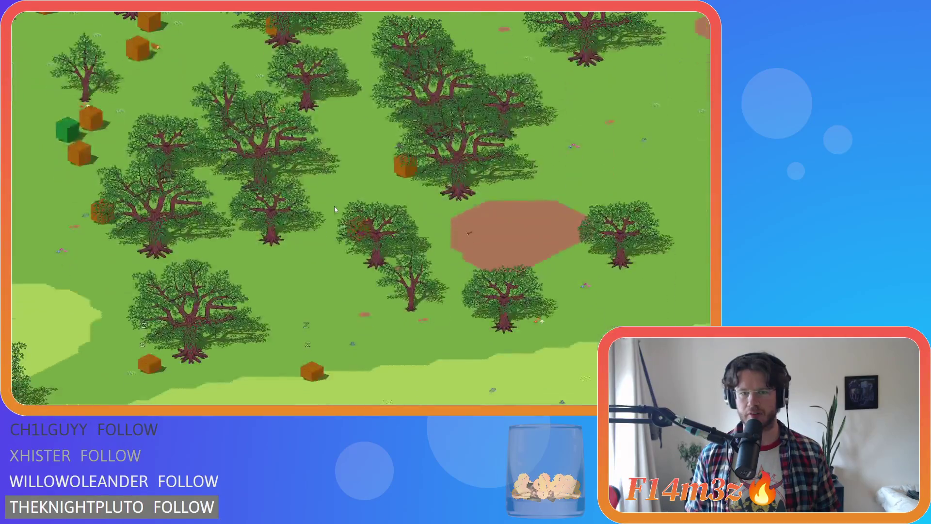
key("w")
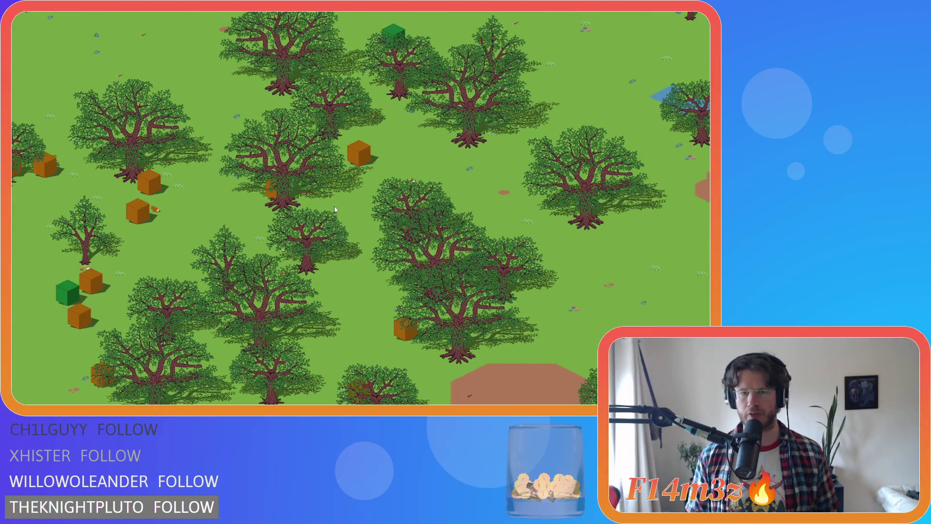
key("w")
key("d")
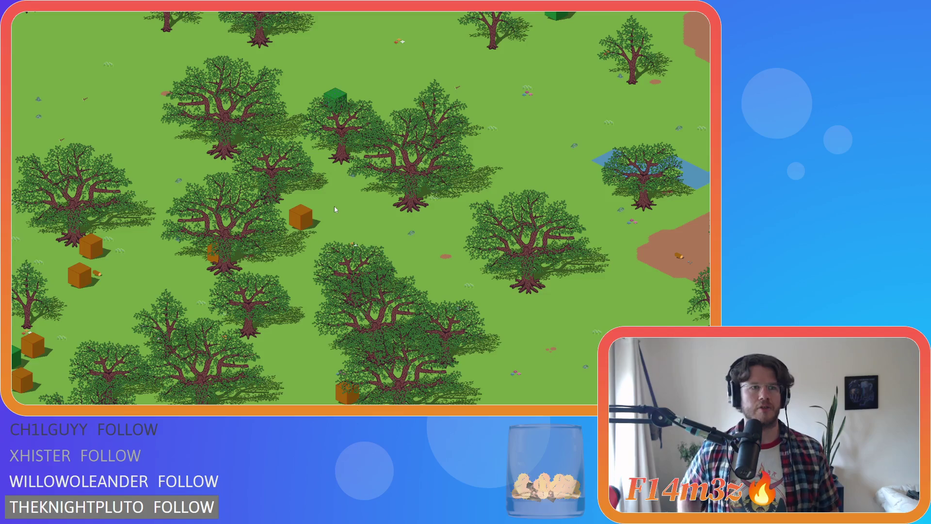
key("a")
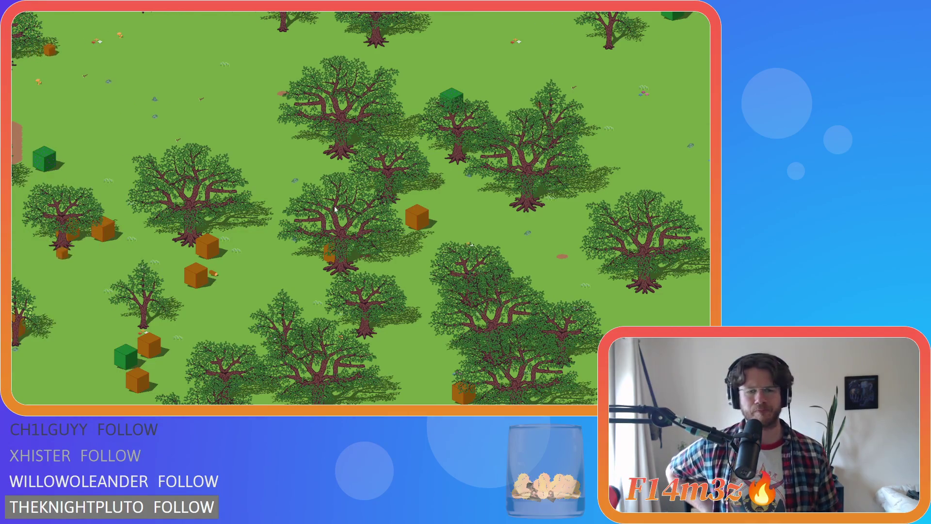
key("d")
key("s")
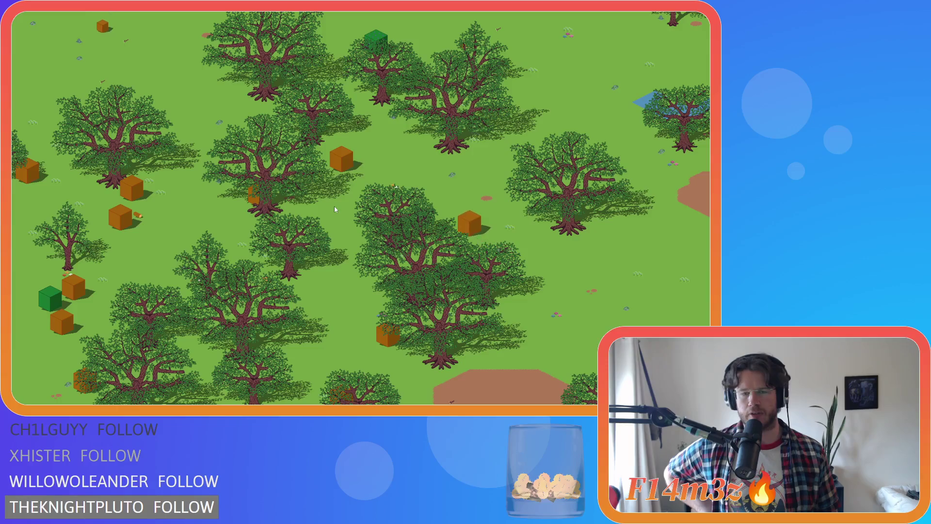
key("w")
key("d")
key("s")
scroll(333, 206, "up", 3)
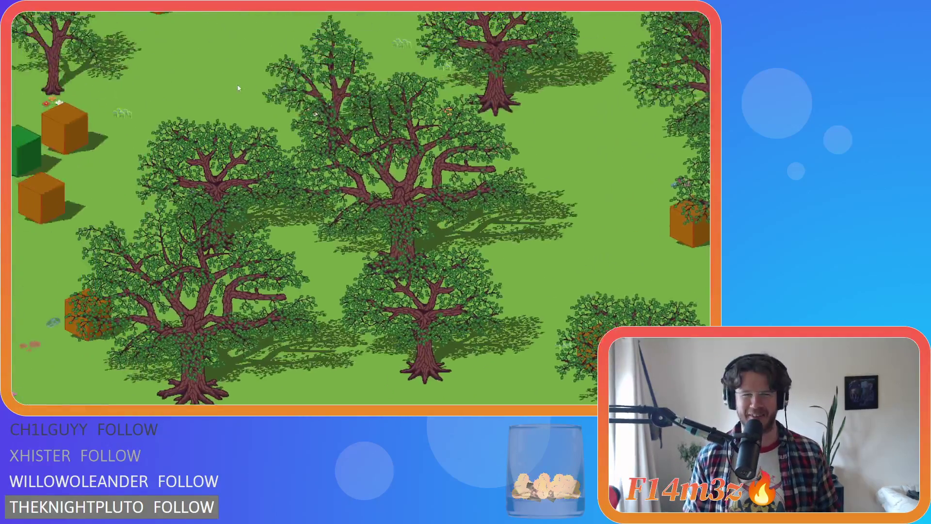
scroll(280, 118, "down", 3)
scroll(279, 119, "up", 3)
scroll(279, 119, "down", 3)
Settle the view on the dense grove where orange crates pile up.
key("w")
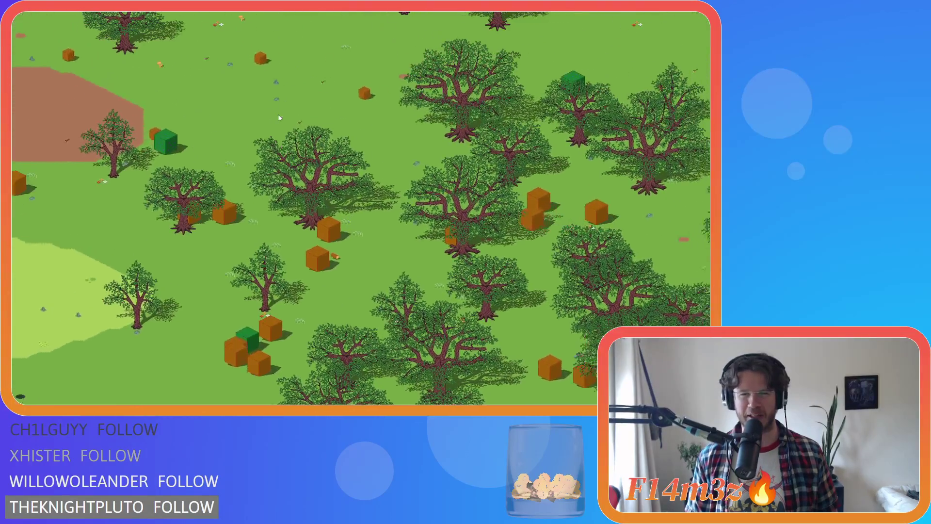
key("s")
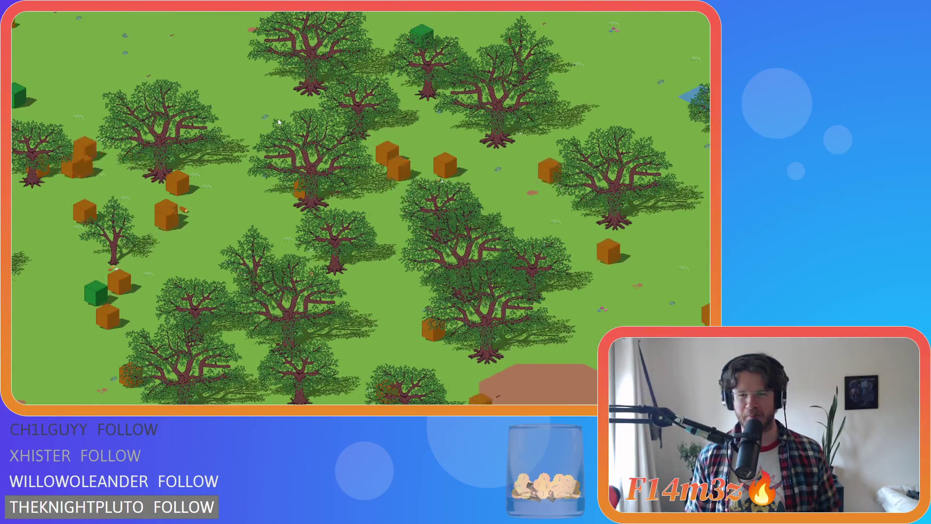
scroll(277, 118, "down", 3)
key("w")
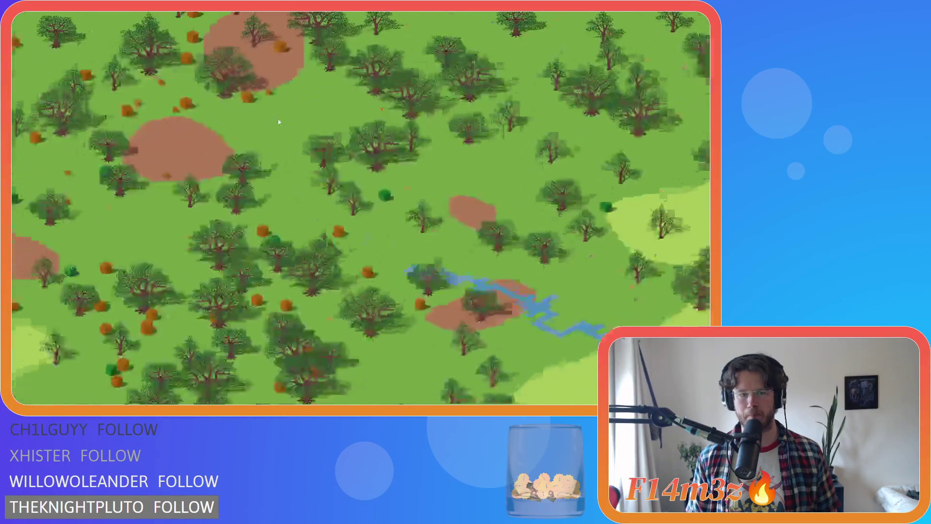
scroll(278, 118, "up", 5)
key("s")
key("w")
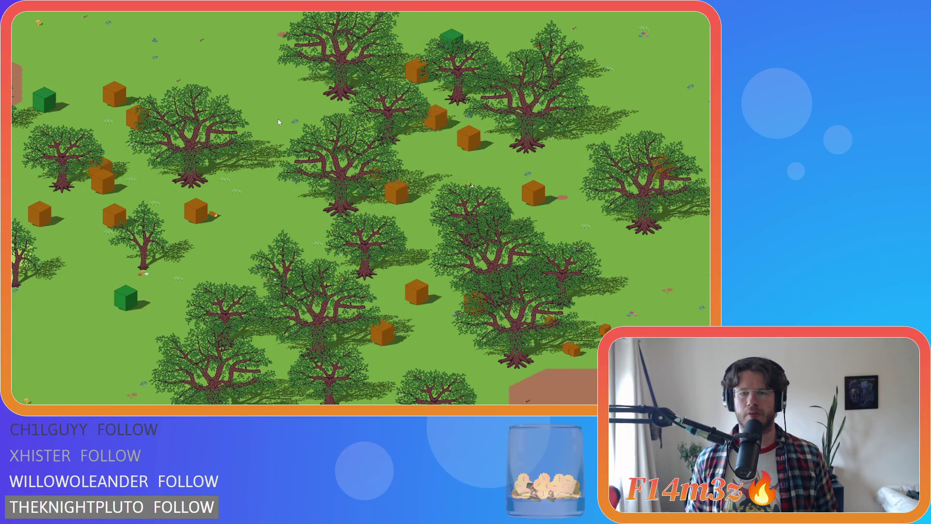
key("Down")
key("Down")
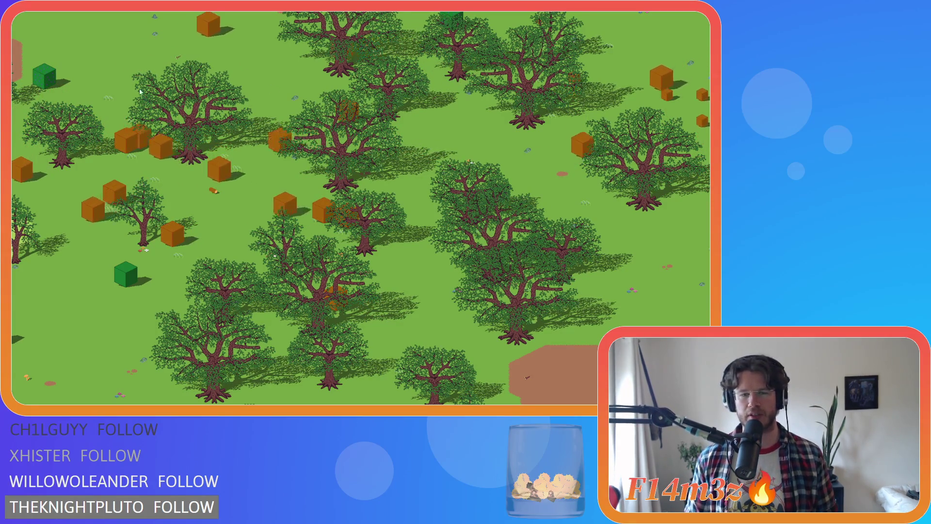
key("Down")
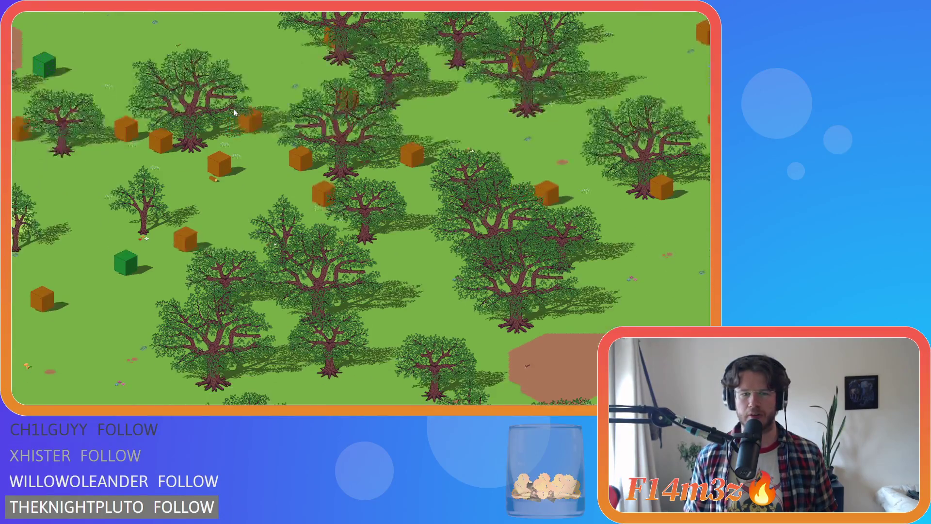
key("Up")
key("Up")
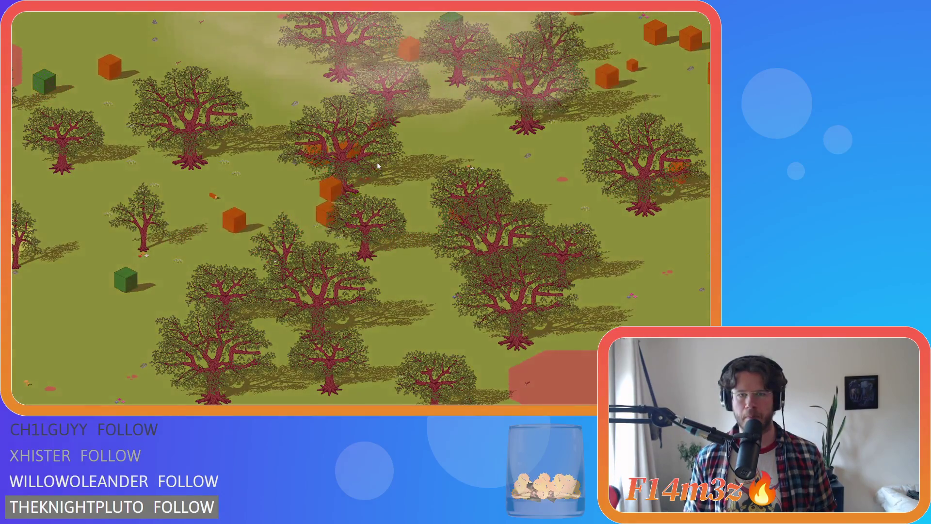
key("d")
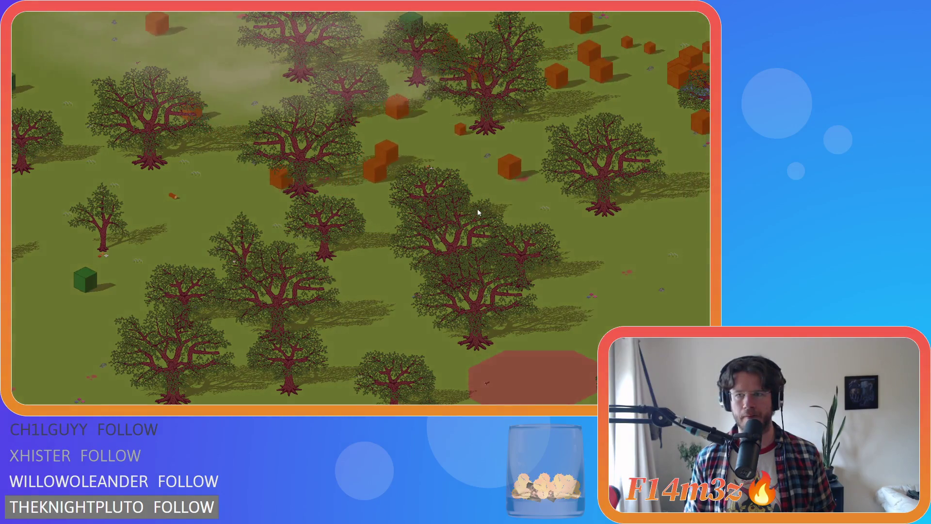
key("s")
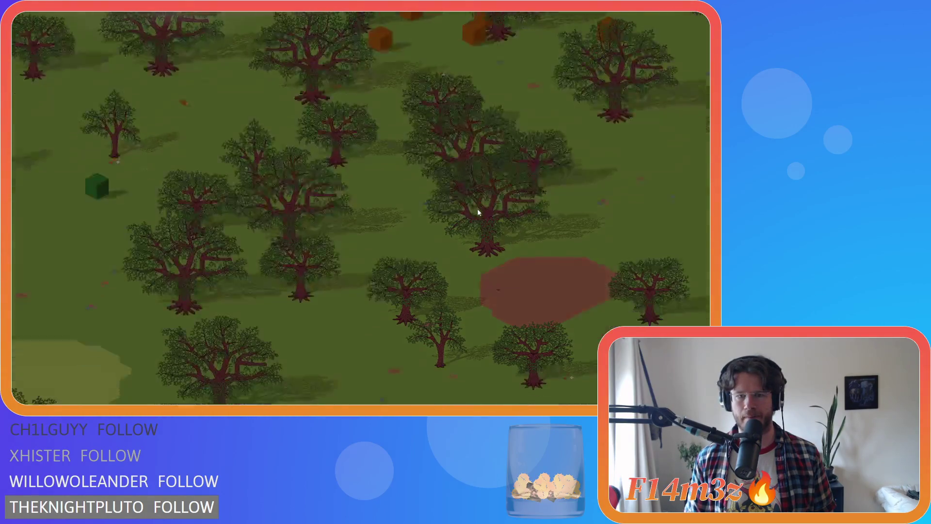
key("s")
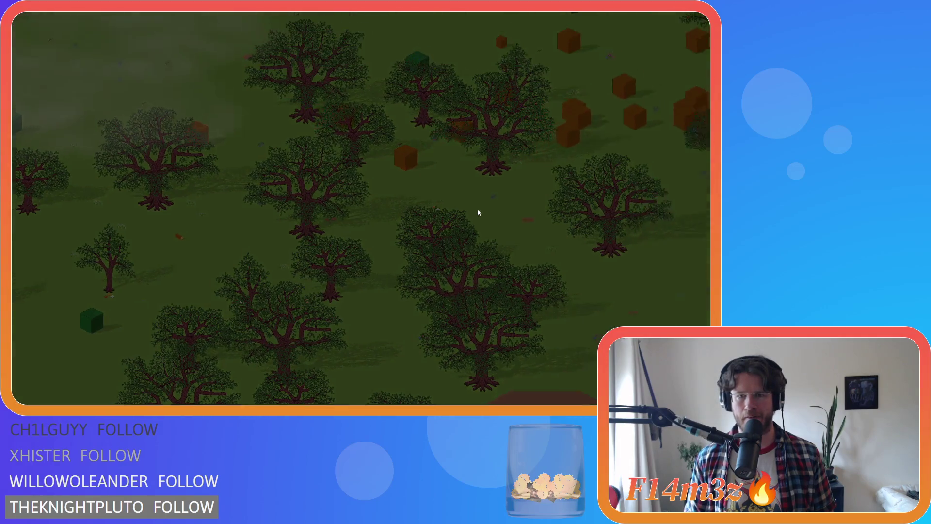
key("w")
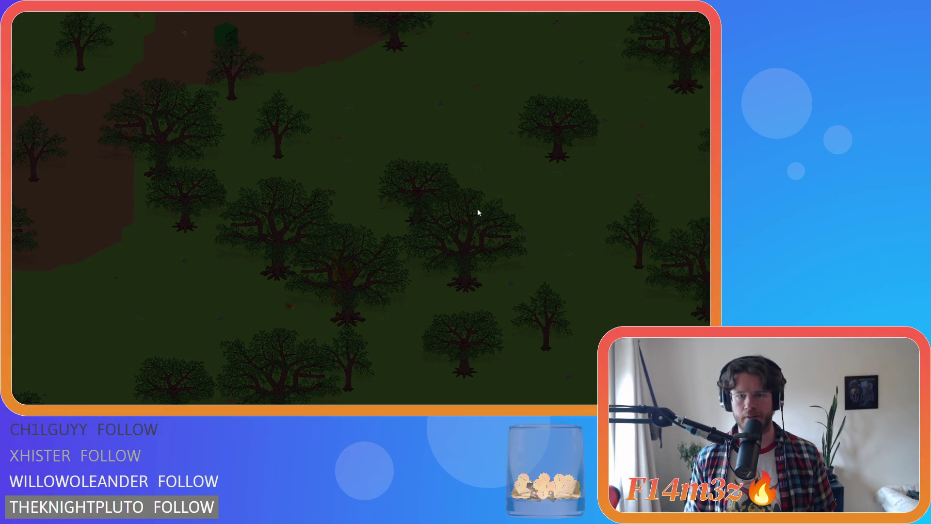
key("w")
key("w")
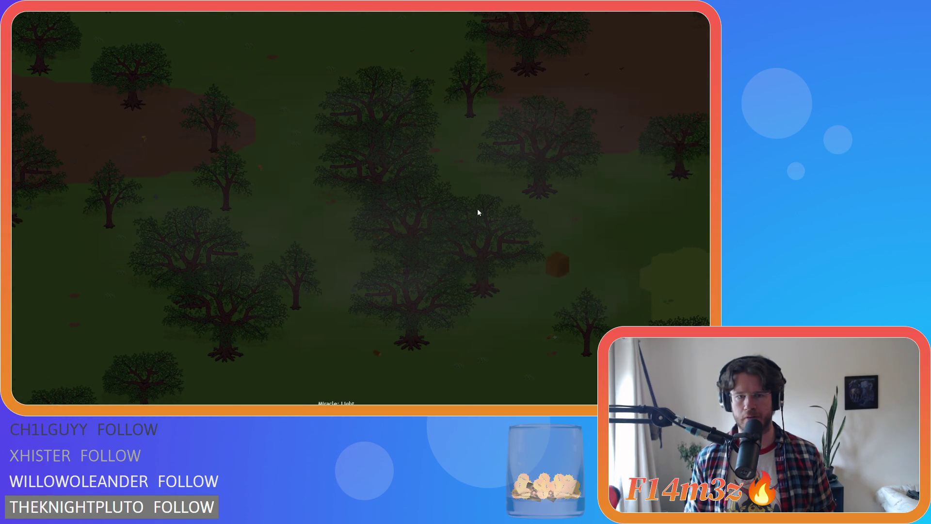
scroll(477, 208, "down", 3)
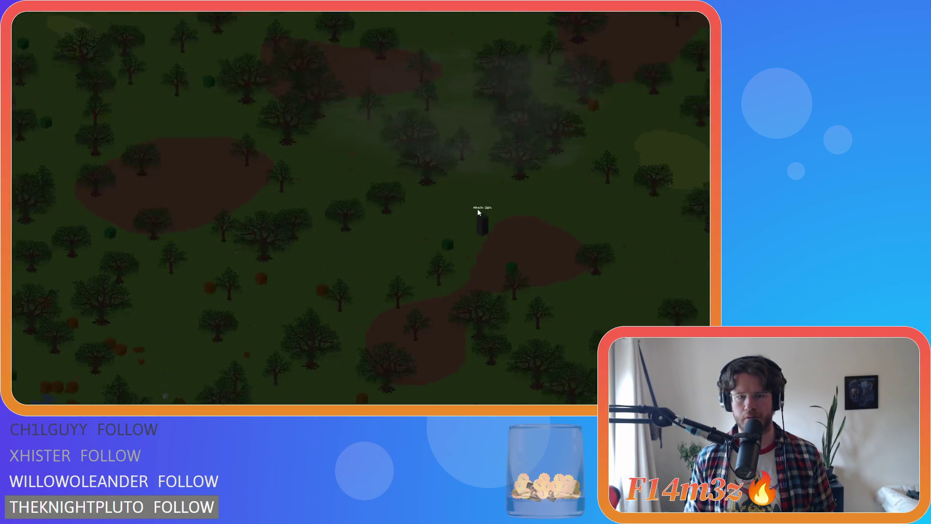
scroll(478, 208, "down", 3)
scroll(405, 241, "up", 3)
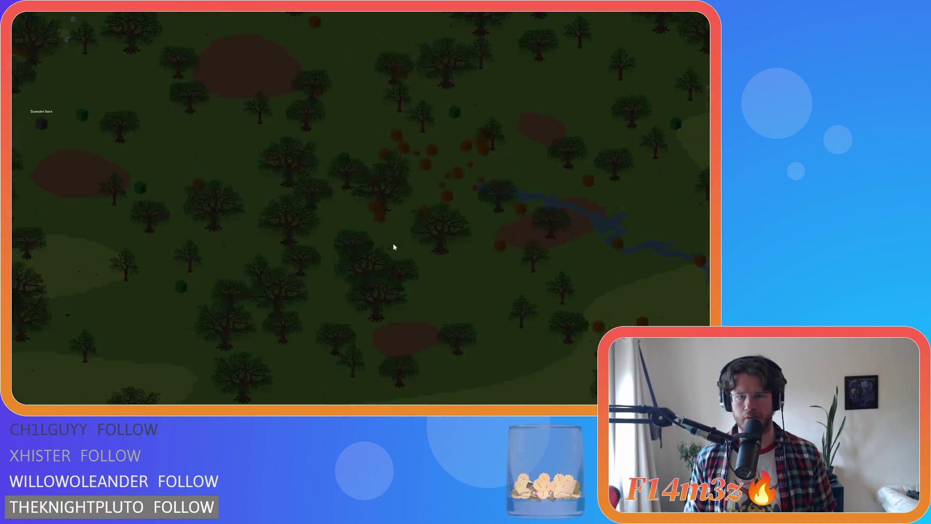
scroll(394, 247, "up", 3)
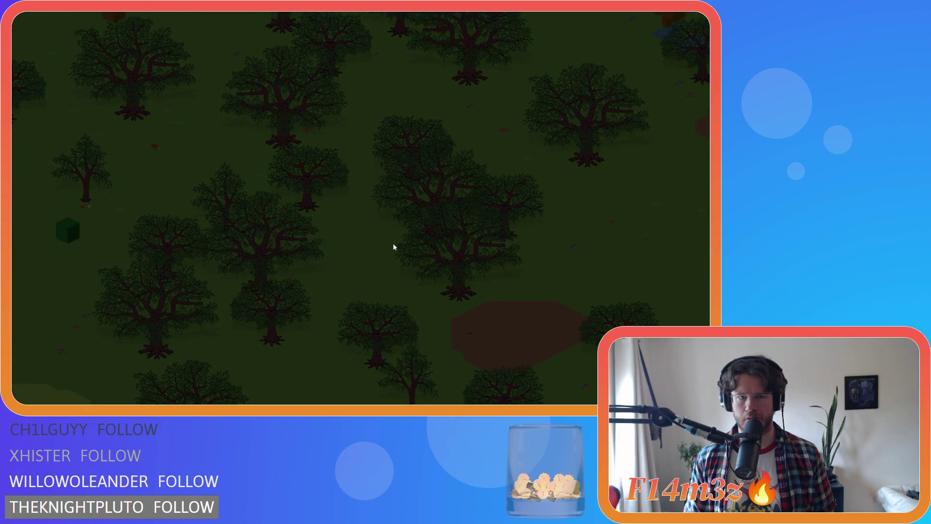
scroll(393, 243, "down", 3)
scroll(348, 249, "up", 3)
scroll(349, 253, "down", 5)
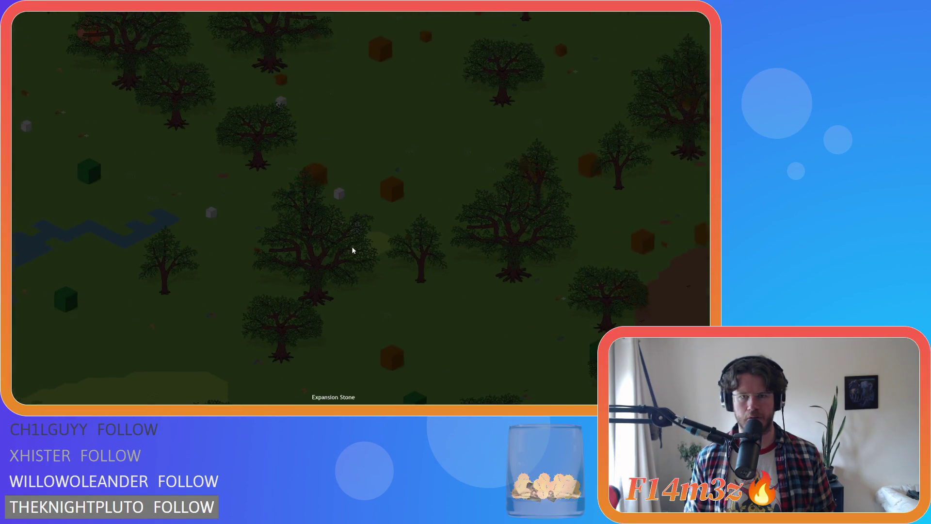
scroll(351, 249, "up", 3)
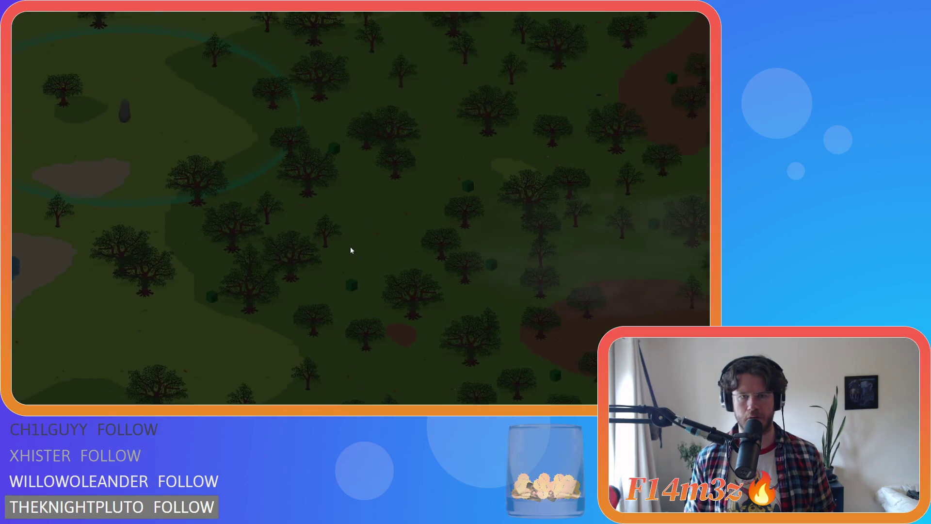
scroll(377, 252, "up", 2)
scroll(377, 251, "up", 2)
scroll(377, 250, "down", 4)
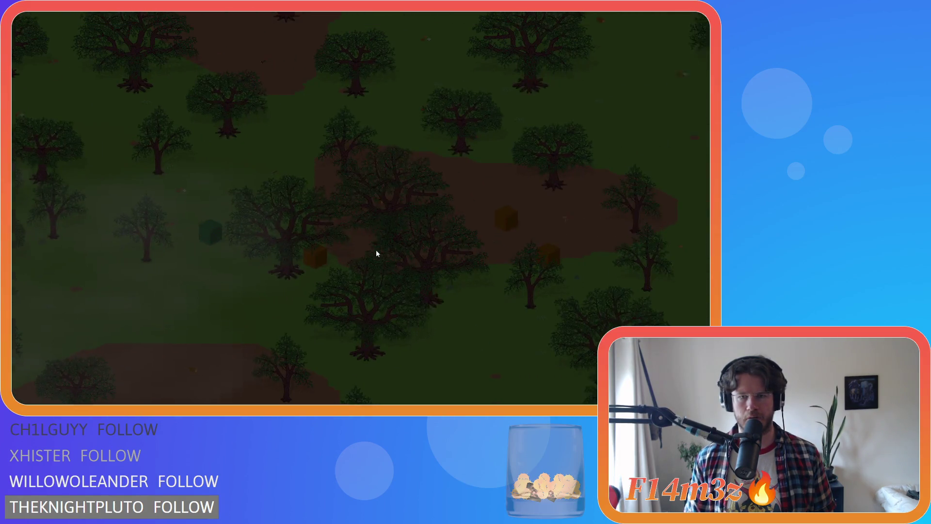
scroll(360, 249, "up", 2)
scroll(360, 250, "down", 3)
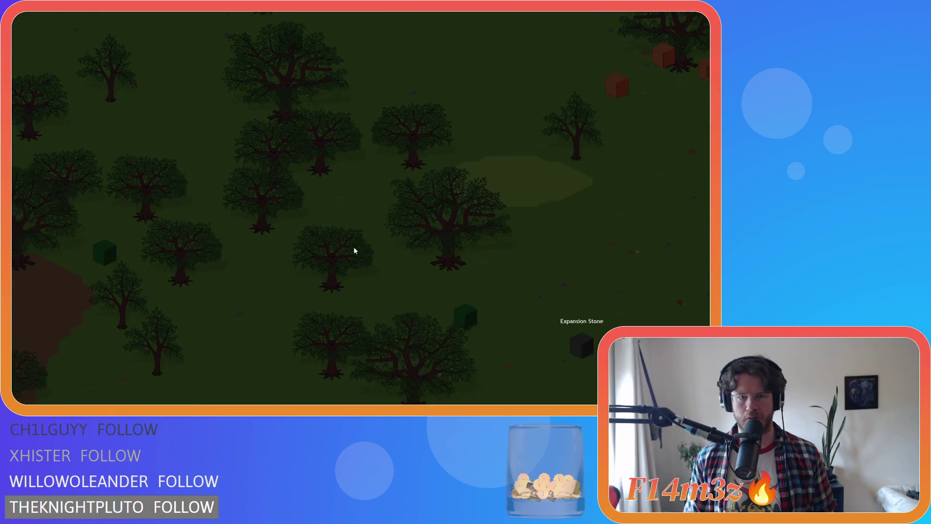
scroll(355, 250, "down", 3)
scroll(354, 249, "down", 1)
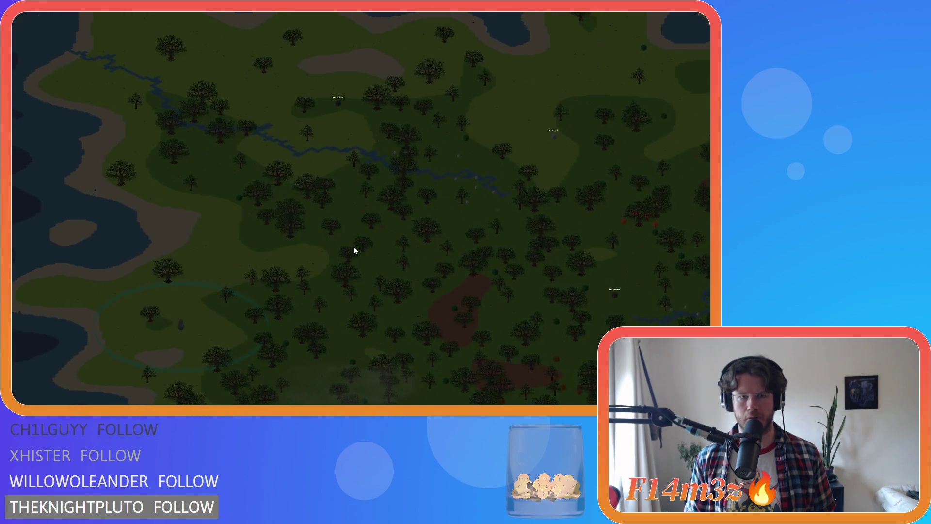
scroll(354, 249, "up", 5)
key("Left")
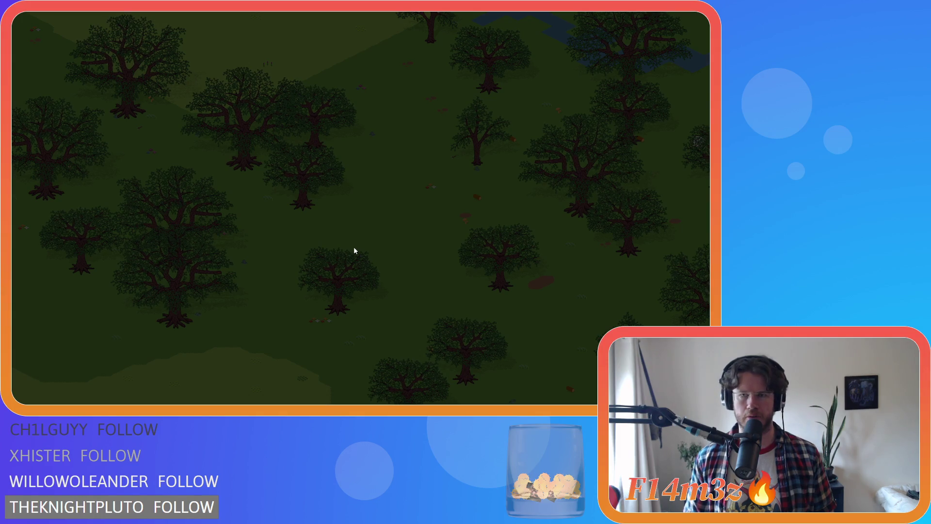
key("Right")
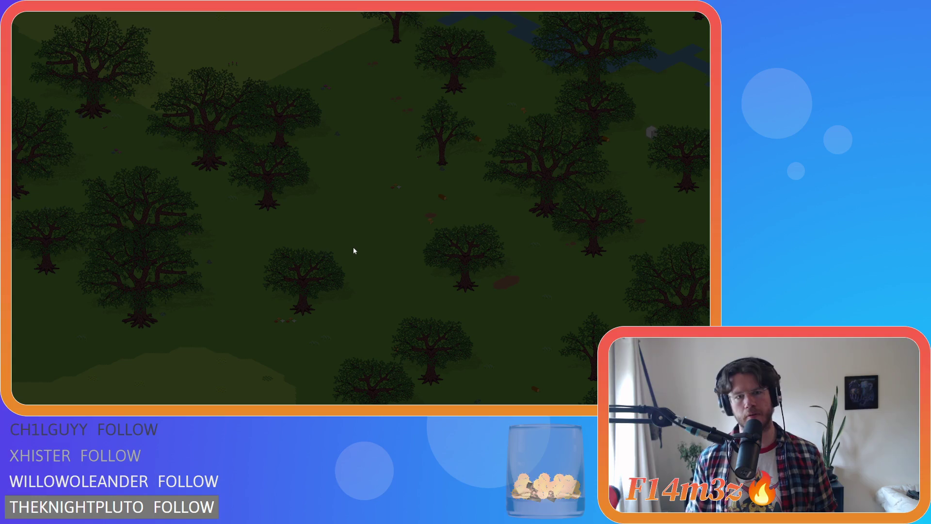
key("Left")
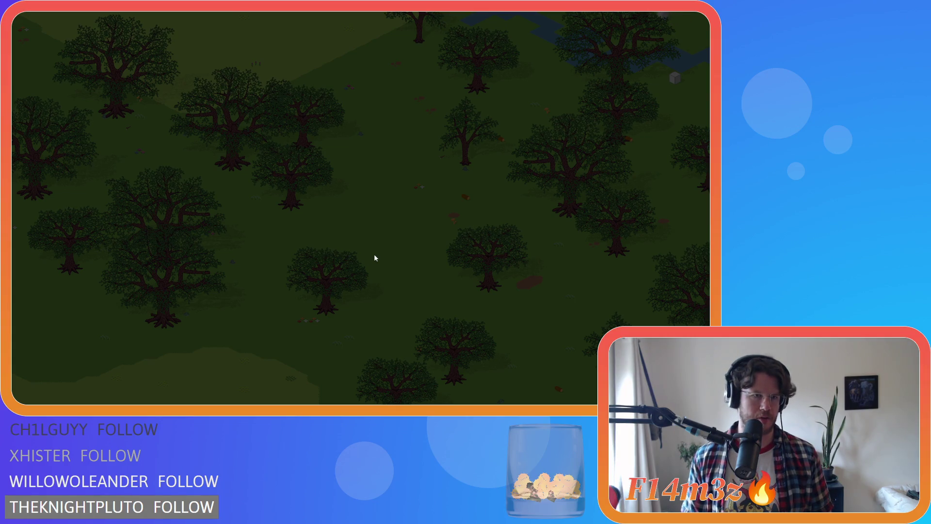
scroll(374, 254, "down", 5)
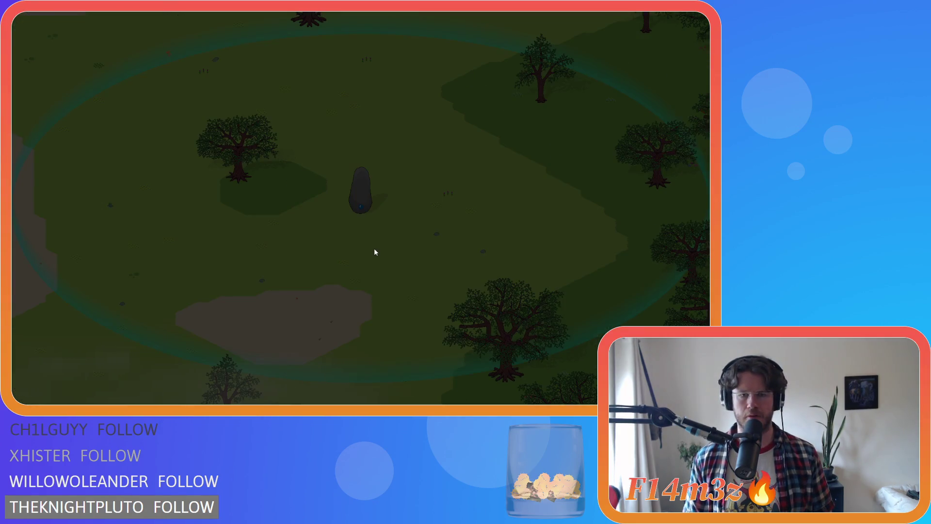
scroll(374, 249, "down", 3)
scroll(362, 254, "up", 8)
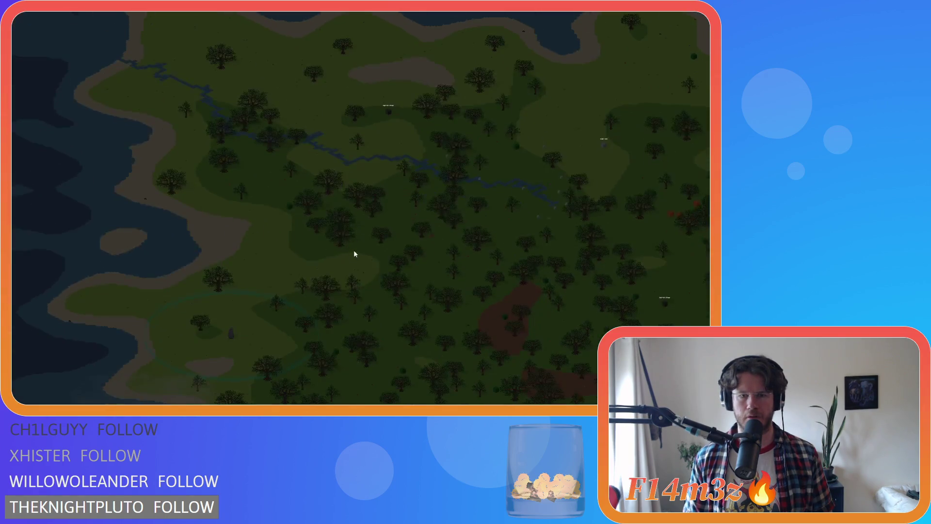
key("w")
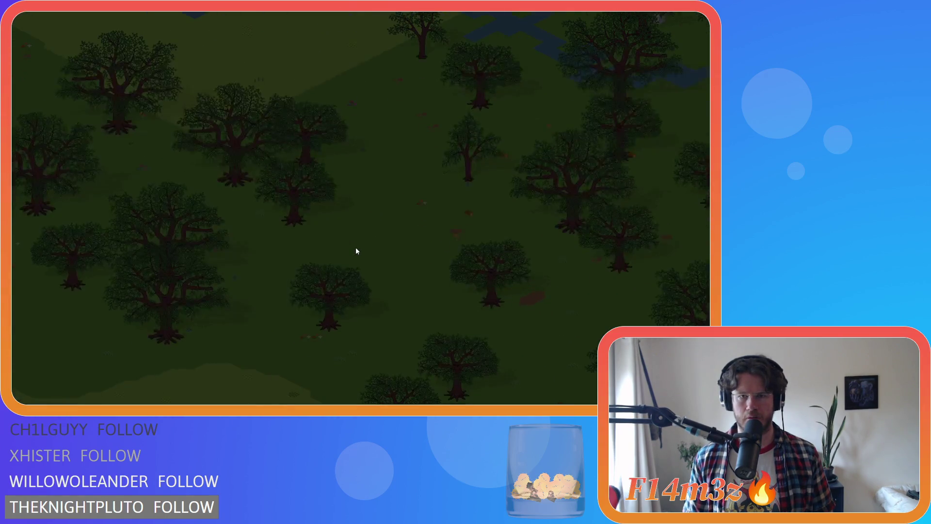
key("a")
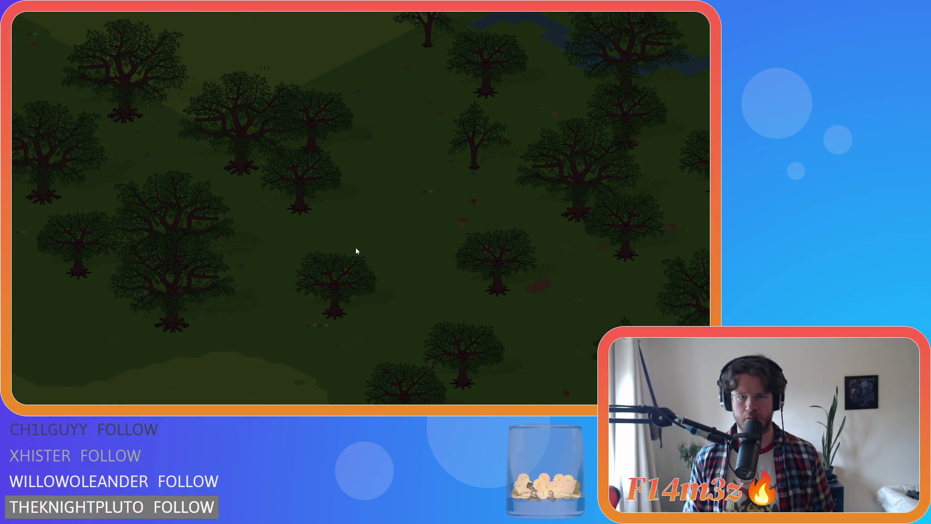
key("d")
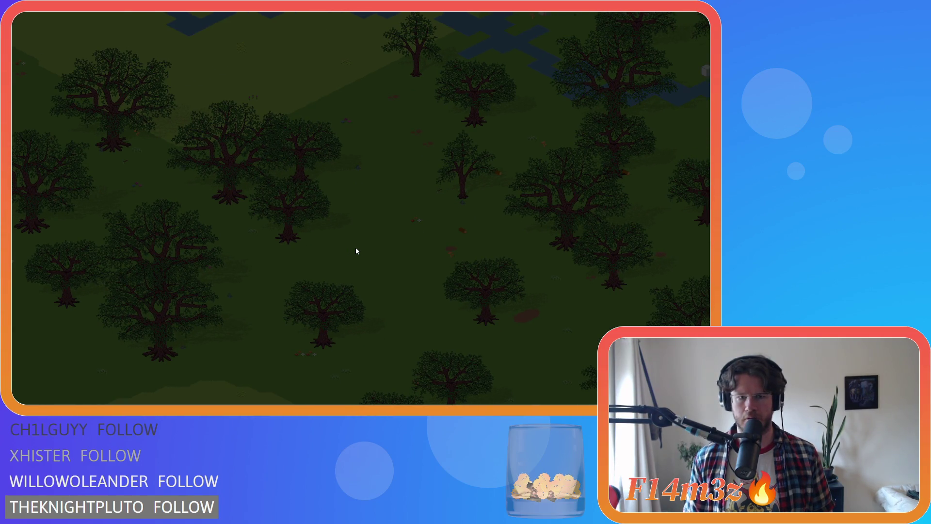
key("a")
key("s")
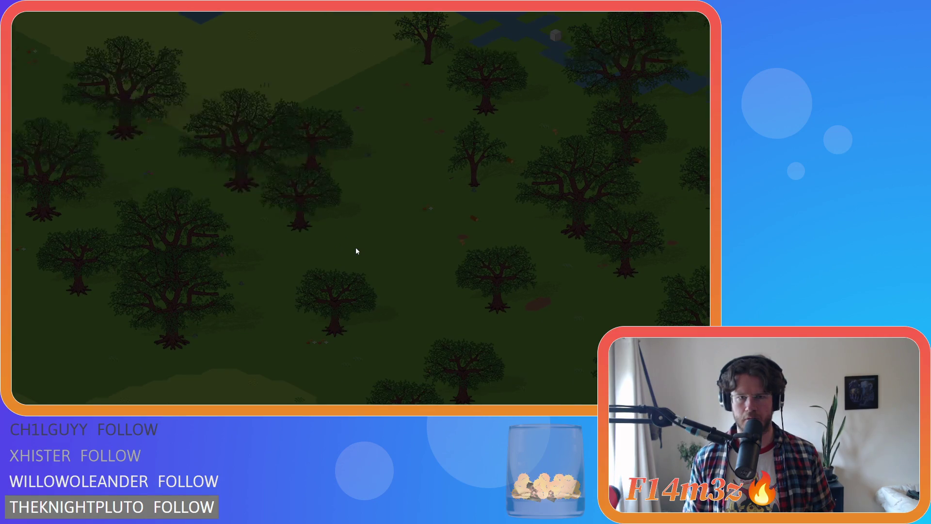
key("a")
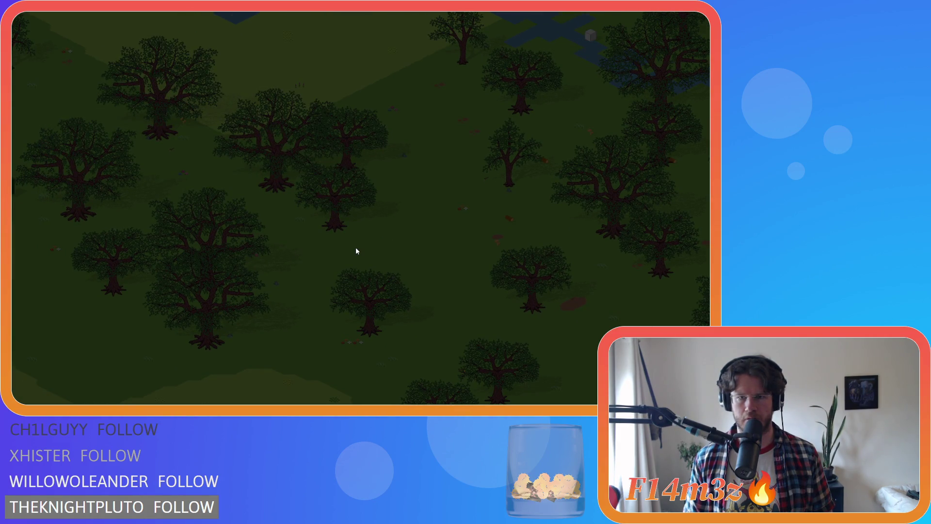
key("d")
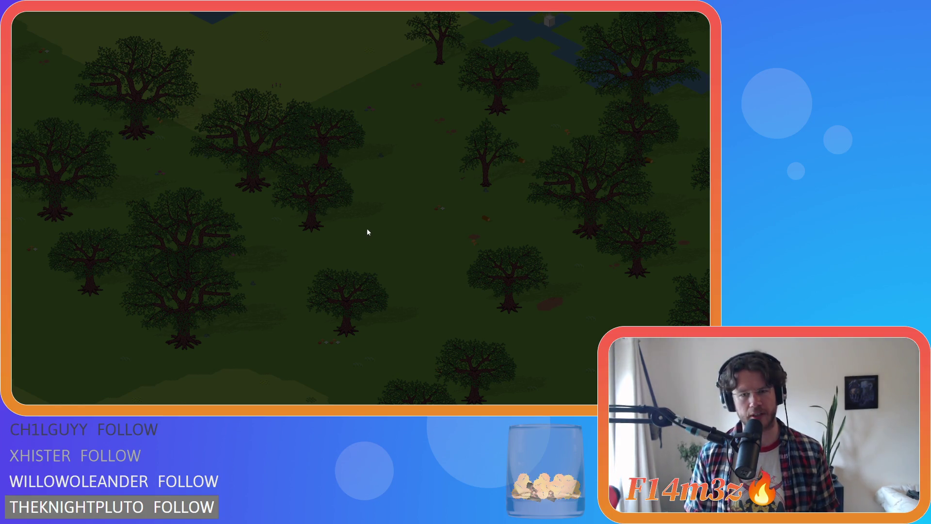
scroll(393, 223, "down", 3)
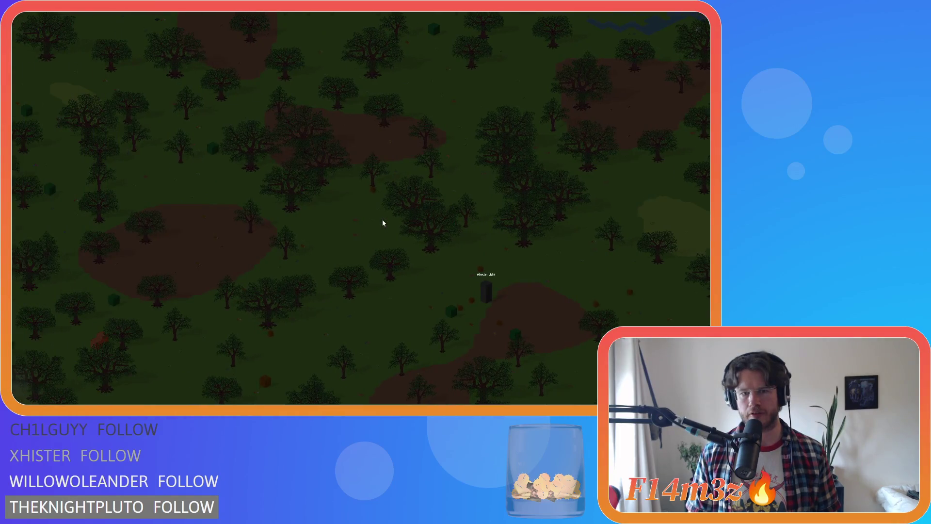
Zoom in and out, then look left and right across the forest clearing.
scroll(382, 222, "up", 3)
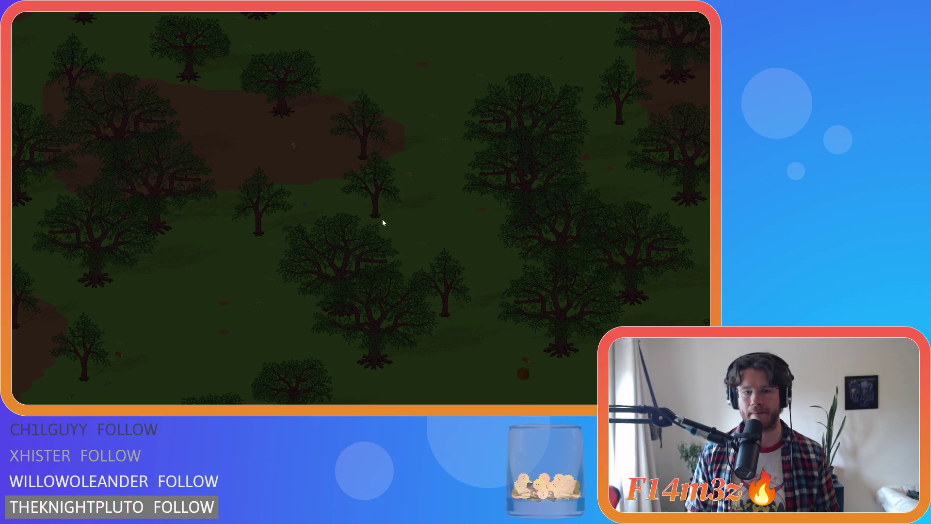
scroll(382, 223, "down", 5)
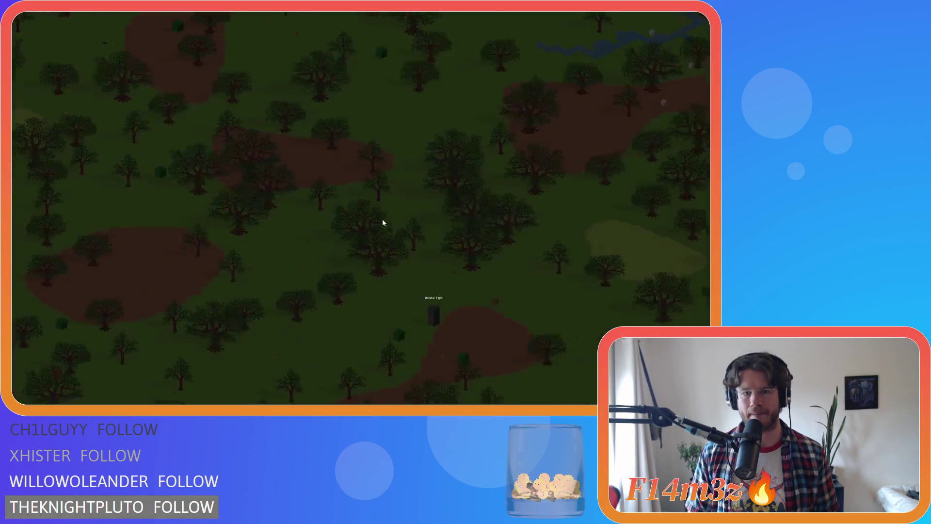
scroll(382, 223, "down", 5)
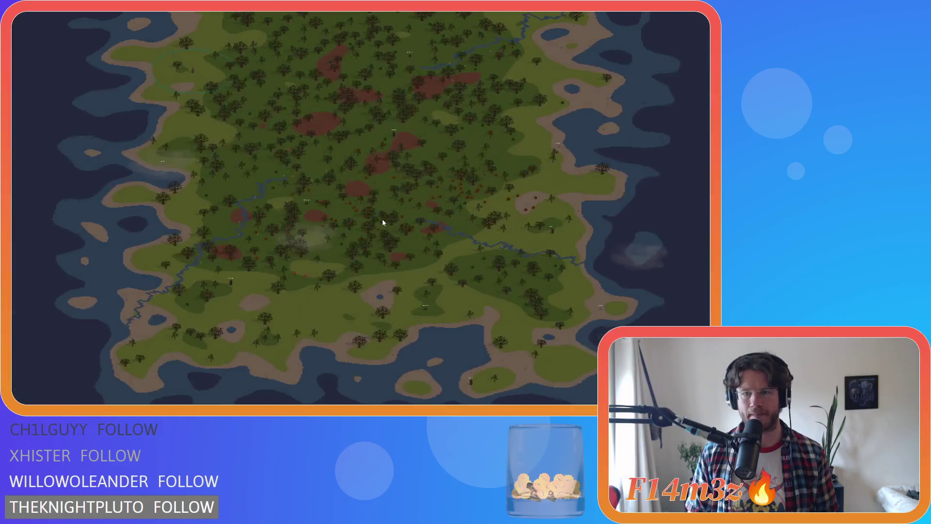
scroll(382, 222, "up", 10)
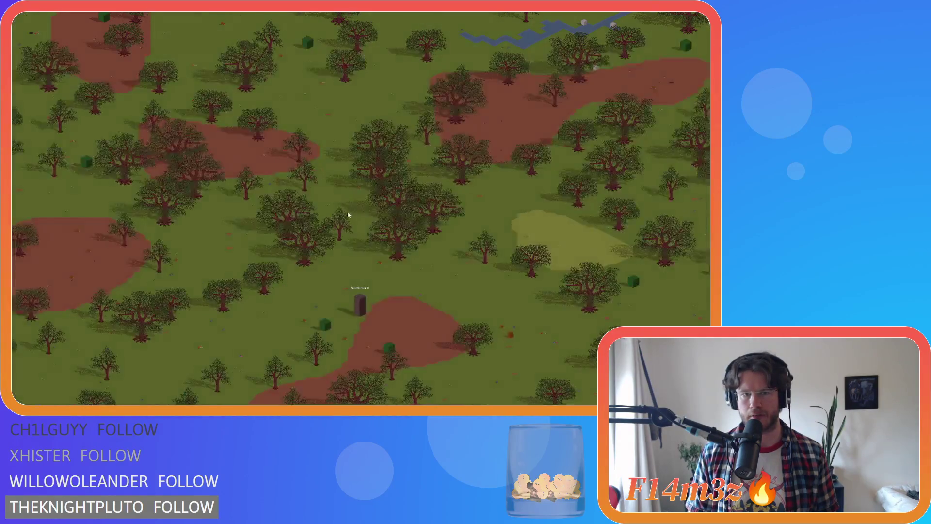
scroll(352, 221, "up", 2)
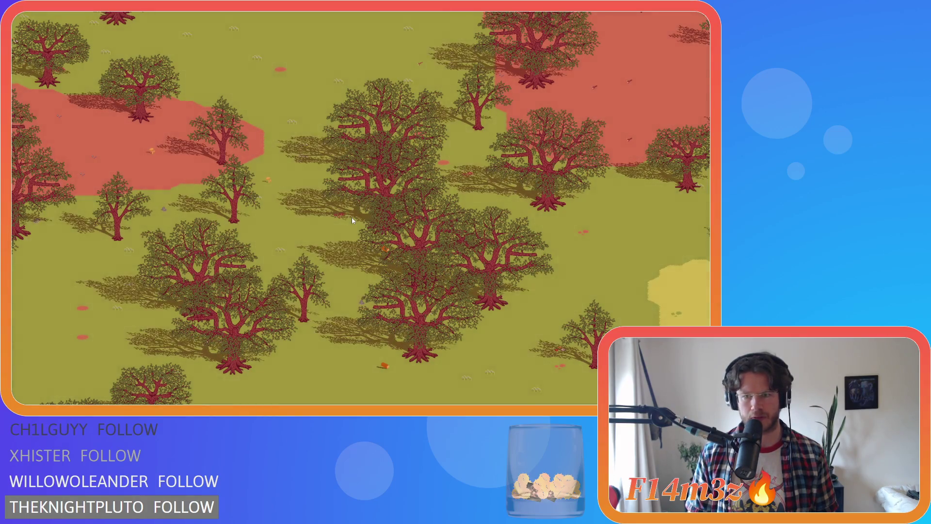
key("a")
key("a")
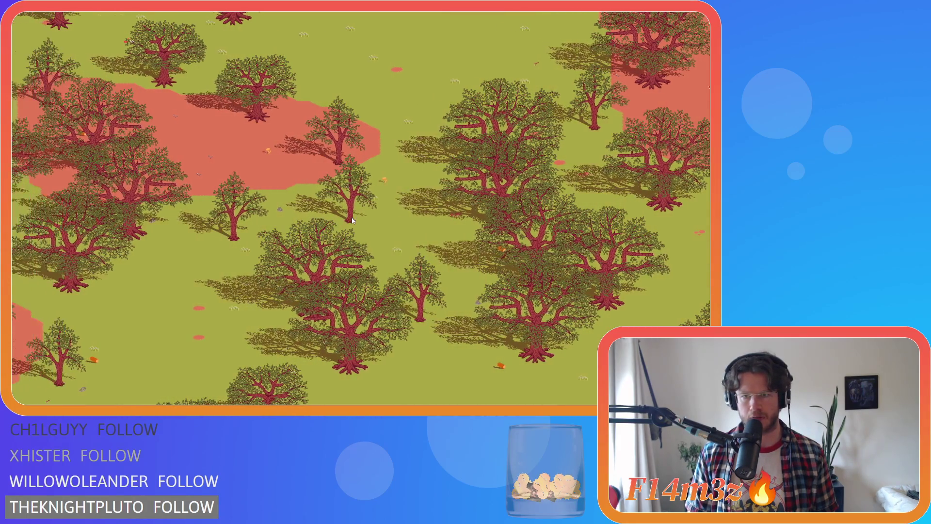
key("d")
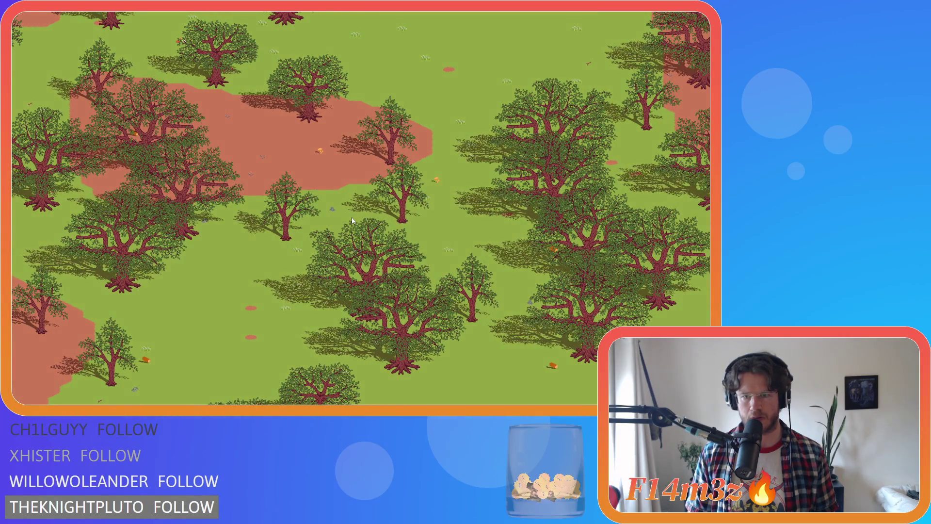
key("d")
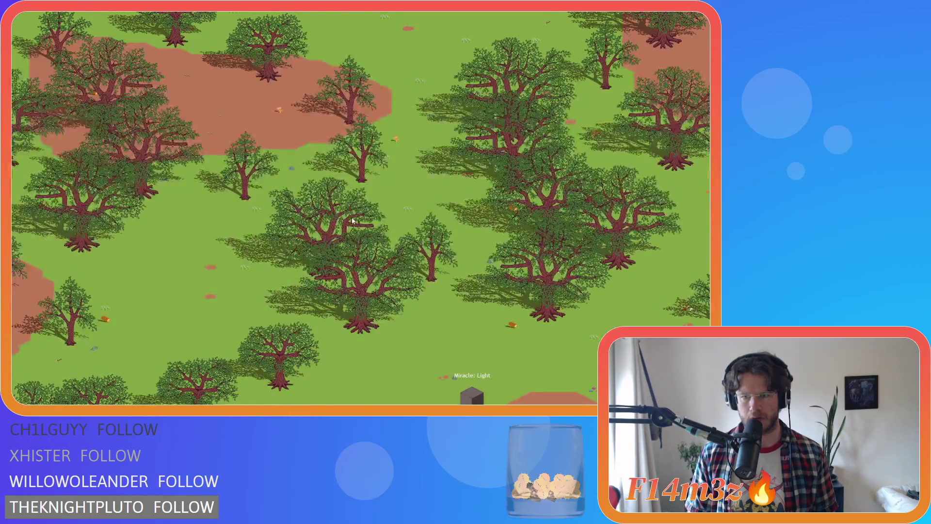
key("d")
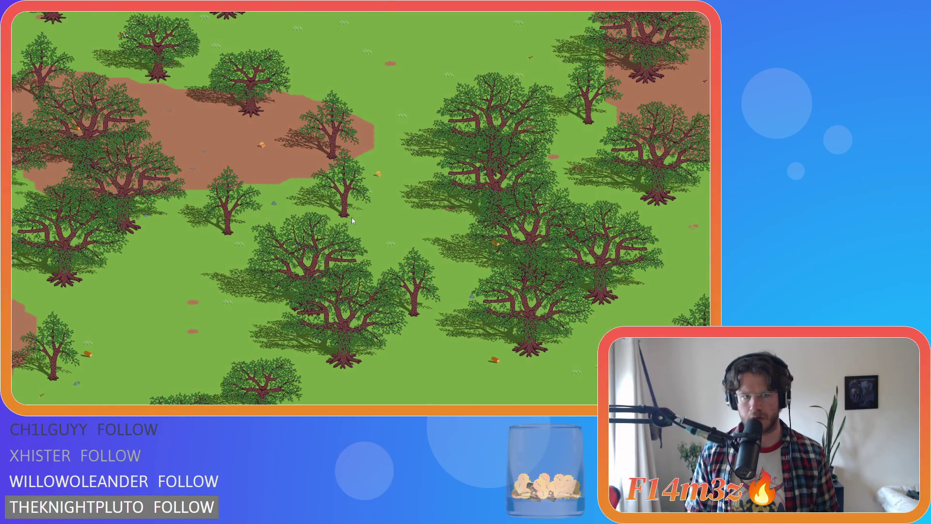
Pan diagonally around the eastern forest, then zoom out to a wide view.
key("d")
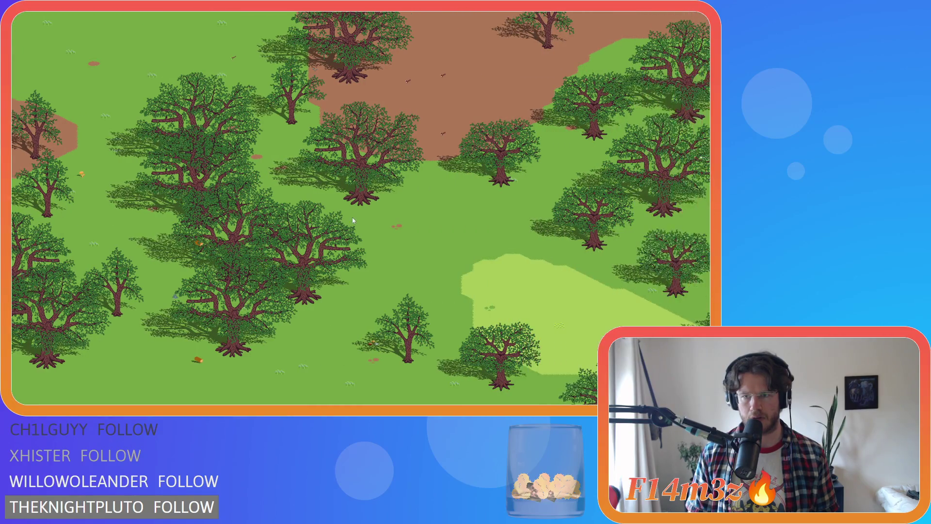
key("d")
key("s")
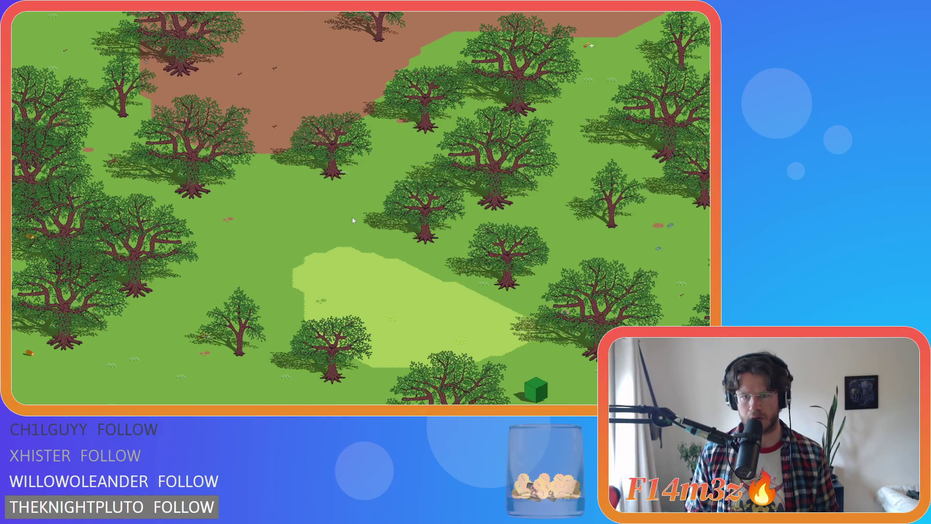
key("a")
key("w")
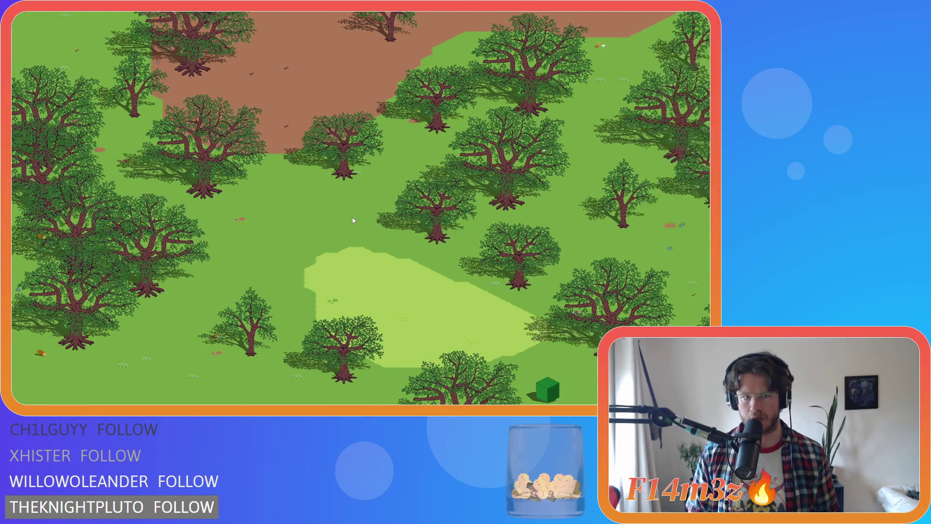
key("d")
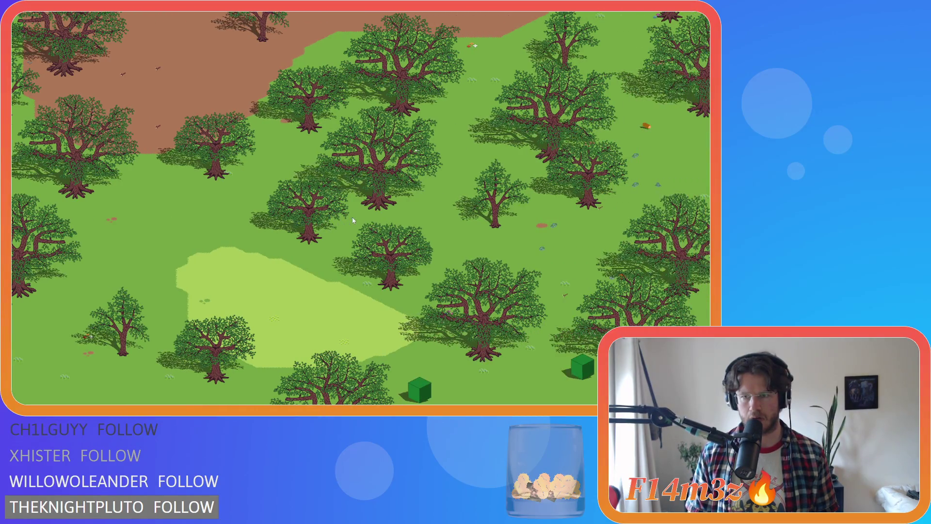
key("w")
key("s")
key("a")
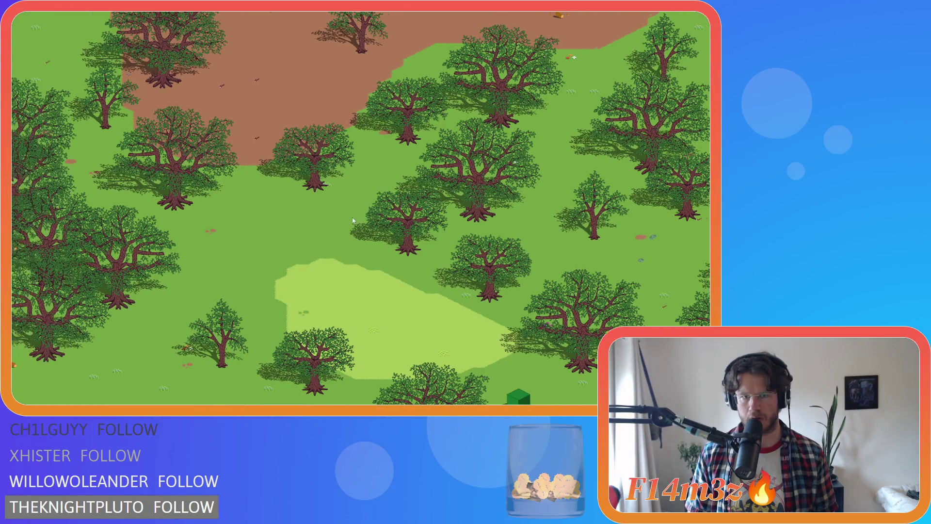
key("d")
key("s")
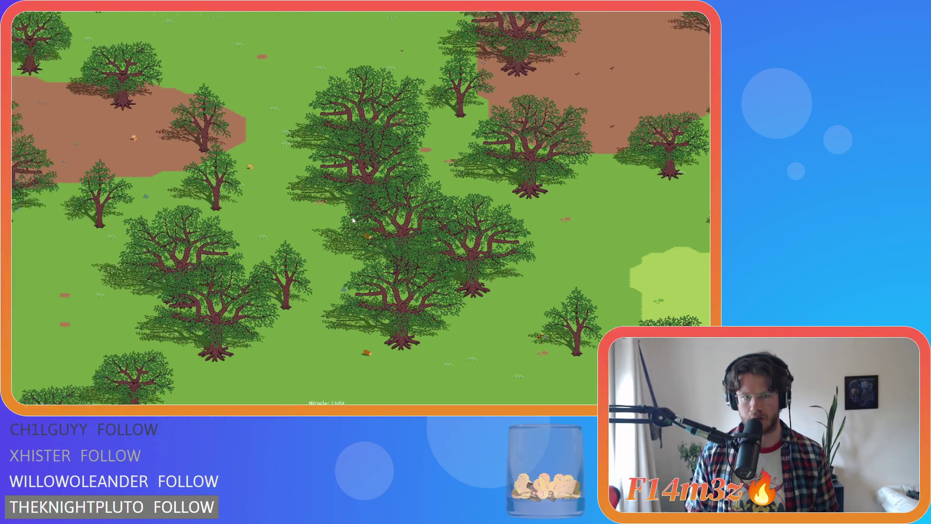
key("d")
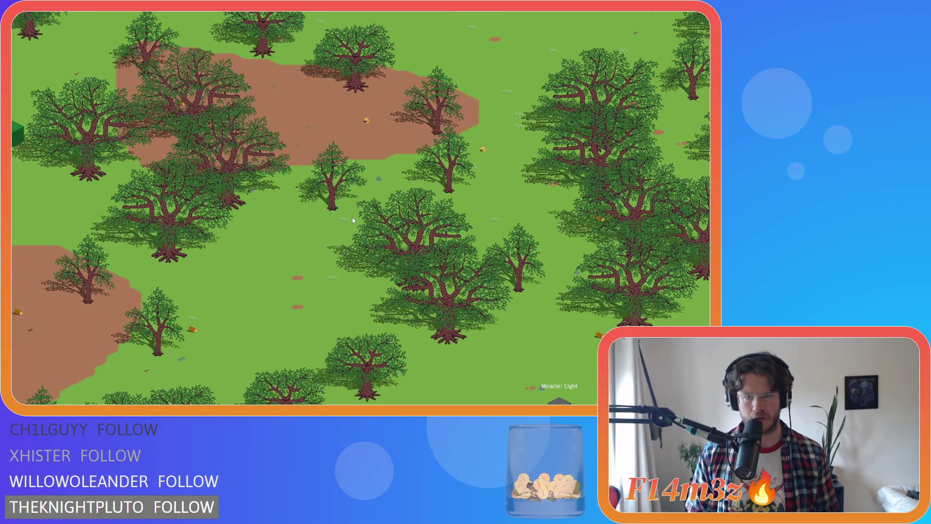
key("w")
scroll(353, 221, "down", 8)
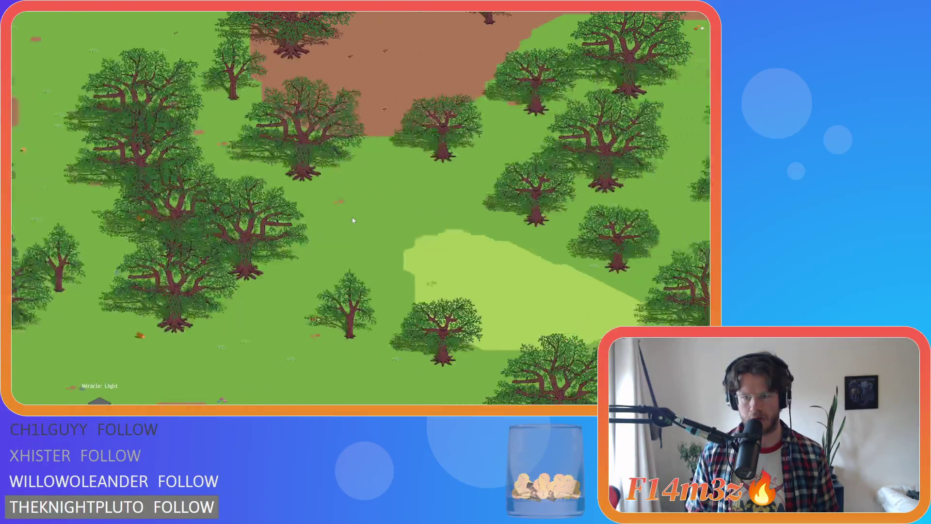
Pan to the western lakes, zoom out to the whole island, then zoom in on trees and blocks.
key("a")
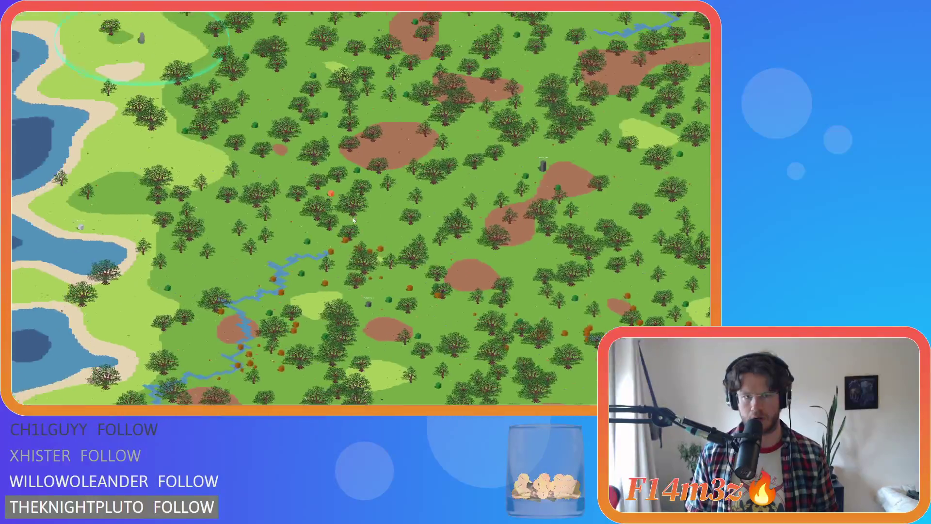
key("d")
key("w")
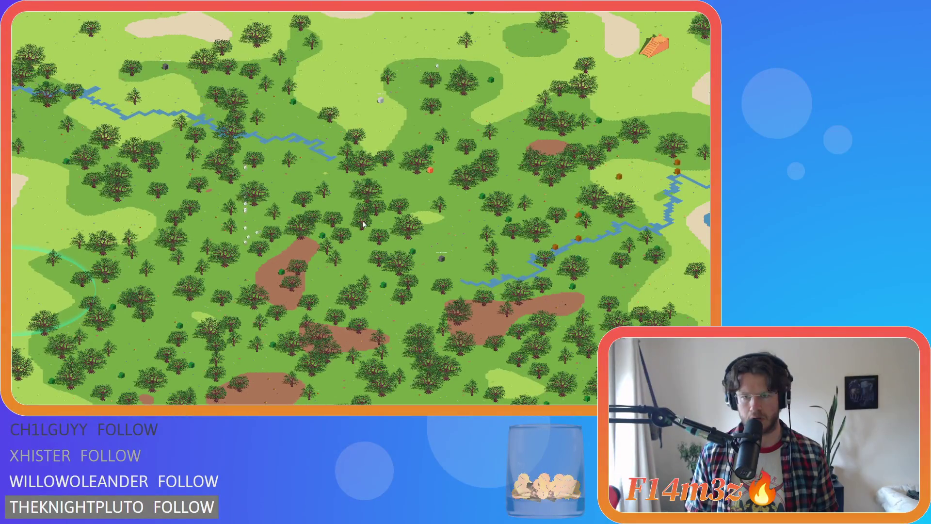
key("s")
key("a")
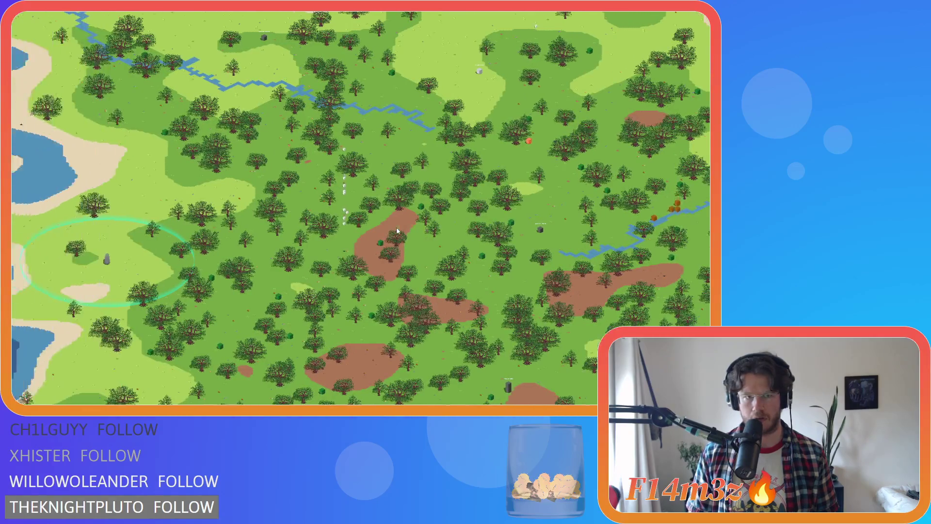
scroll(397, 230, "down", 5)
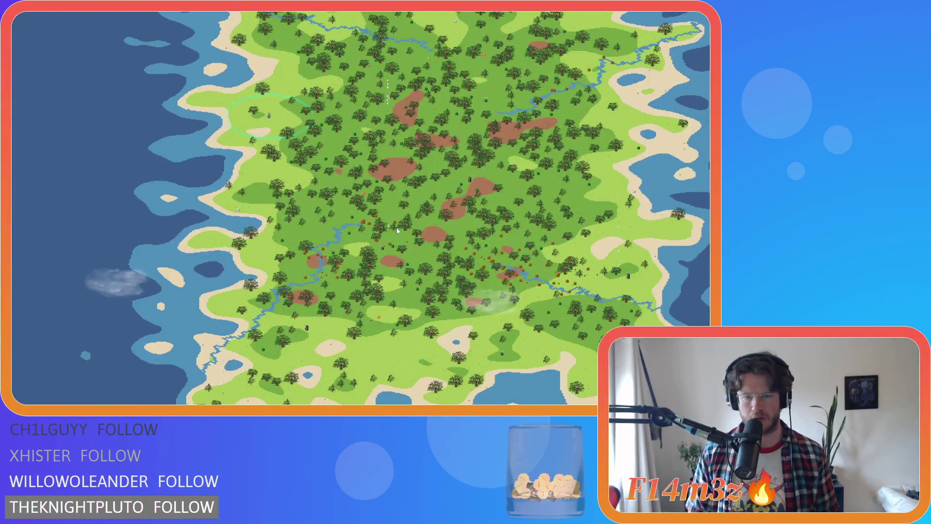
scroll(397, 230, "up", 5)
scroll(397, 230, "up", 5)
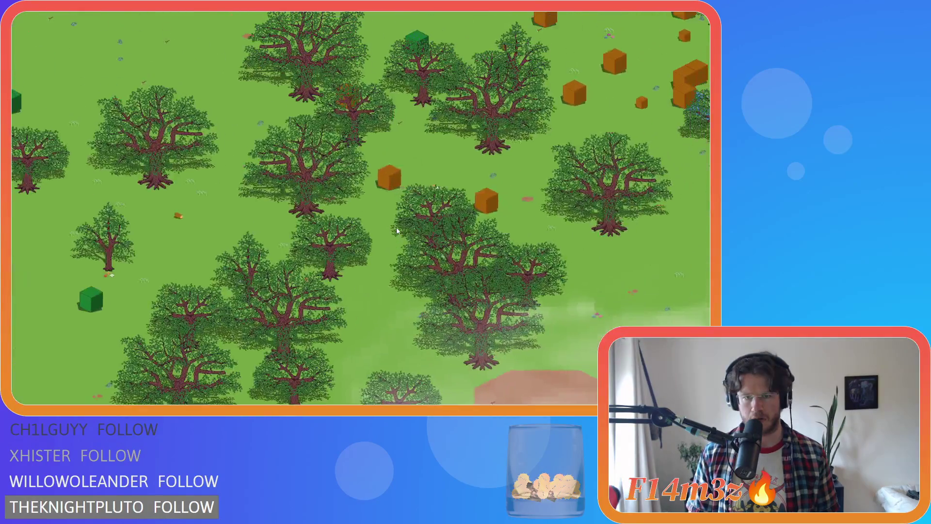
key("s")
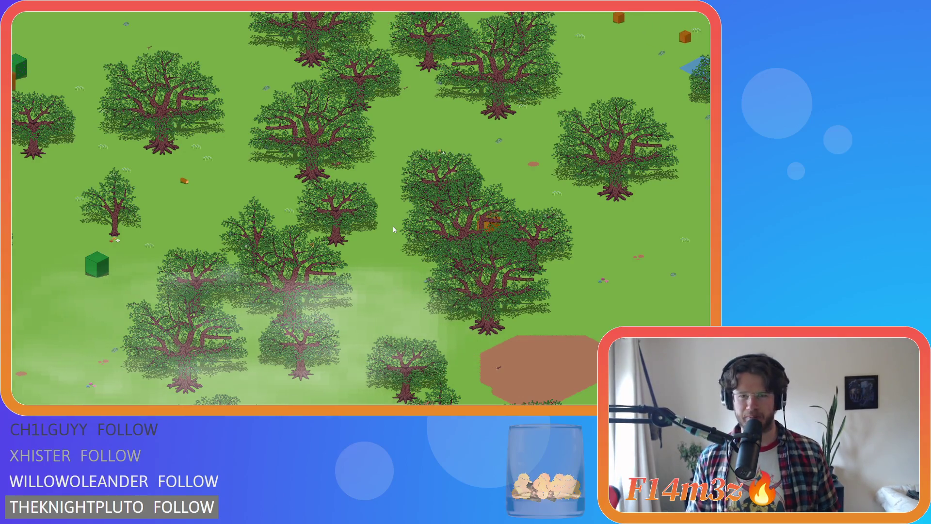
key("d")
key("d")
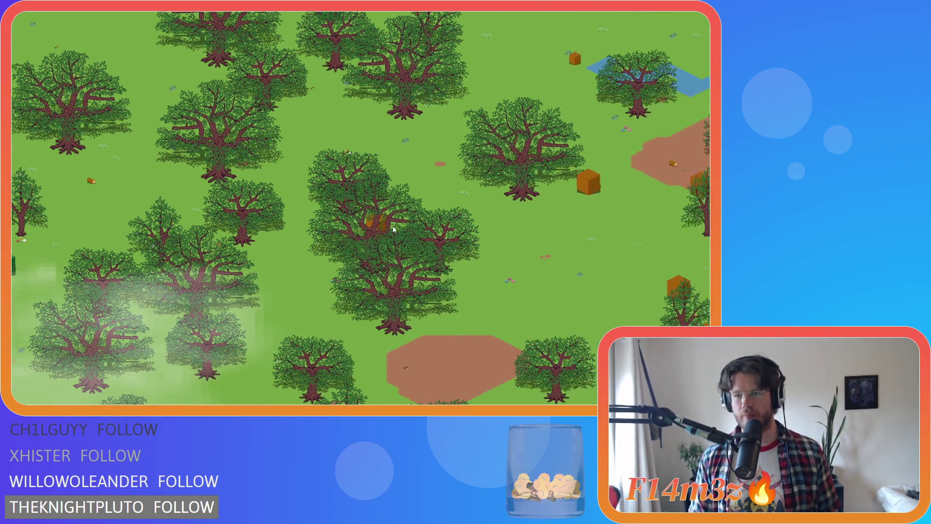
key("a")
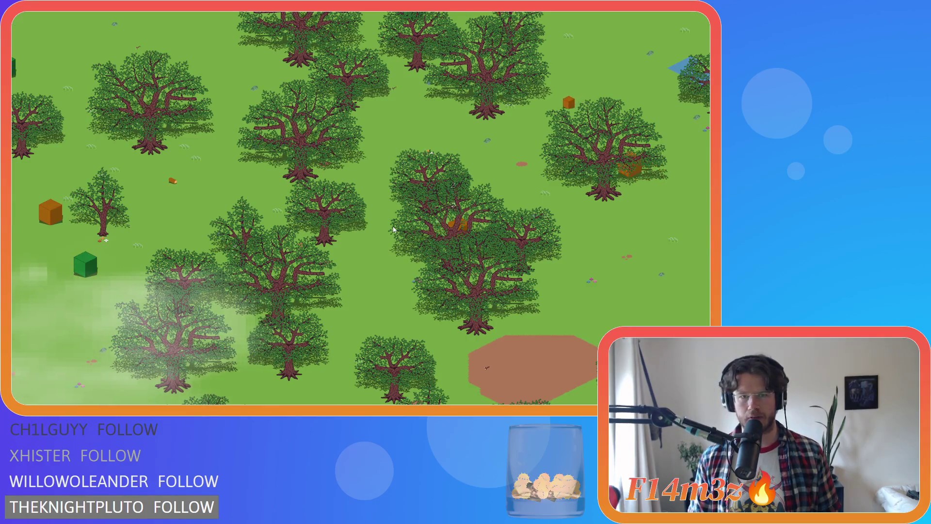
scroll(393, 228, "down", 5)
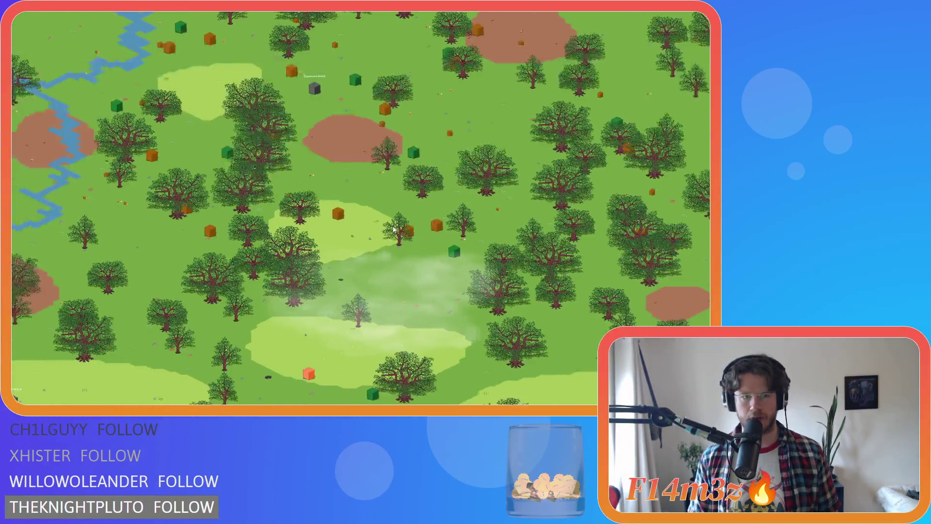
Pan left and zoom in and out over the forest.
key("a")
scroll(393, 229, "up", 5)
scroll(393, 229, "down", 5)
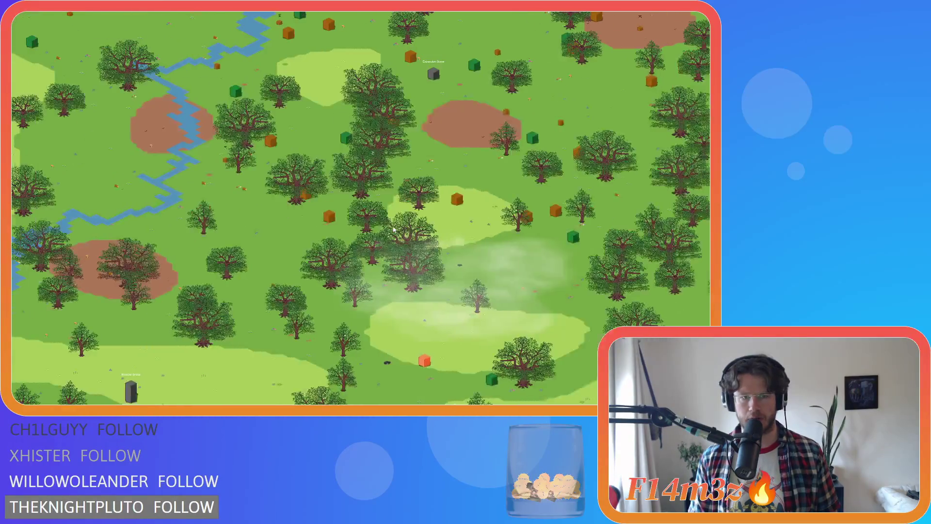
scroll(393, 228, "up", 5)
scroll(392, 229, "down", 5)
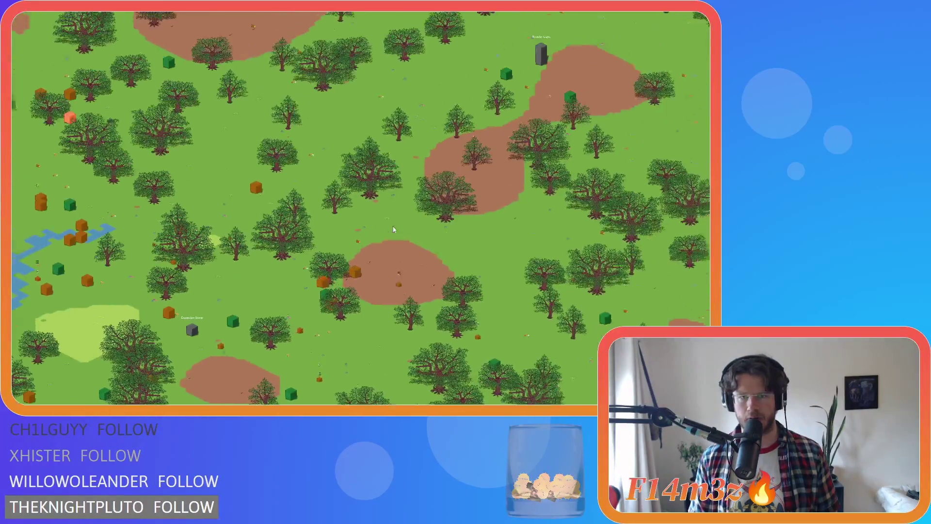
scroll(394, 229, "up", 5)
scroll(393, 229, "down", 5)
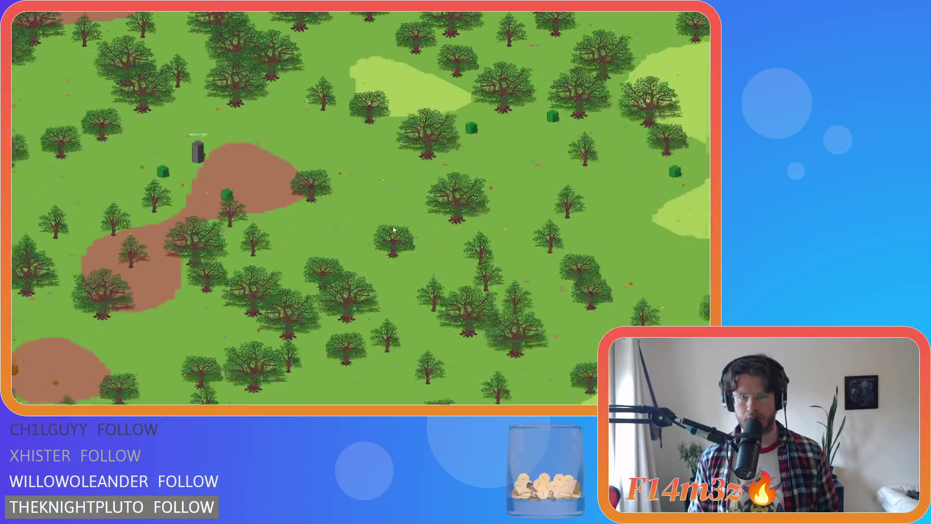
scroll(394, 229, "up", 5)
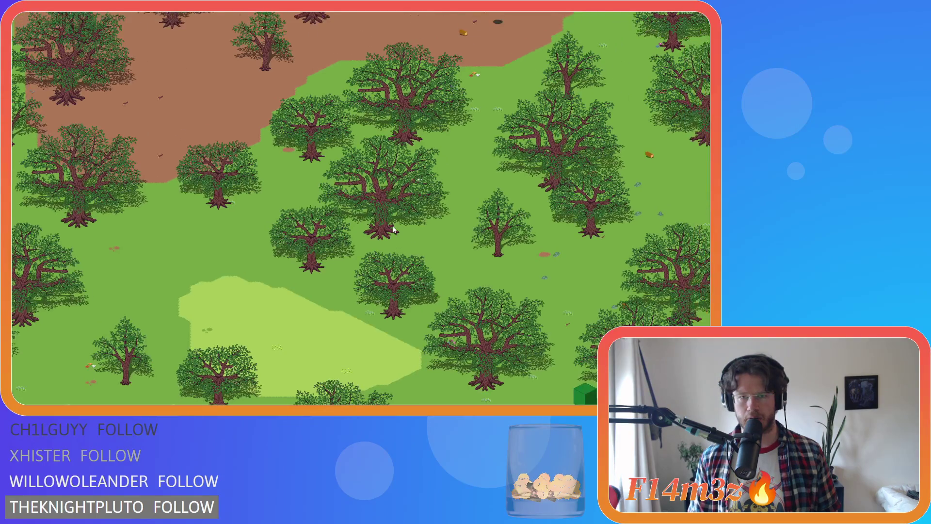
scroll(393, 230, "down", 5)
scroll(393, 230, "up", 5)
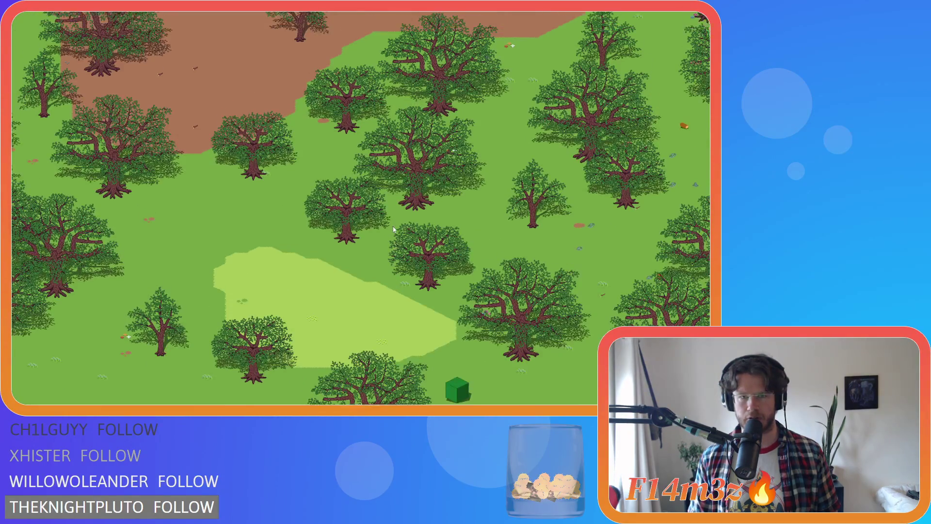
Nudge the view right and zoom in on the oaks beside the dirt clearing.
key("w")
key("a")
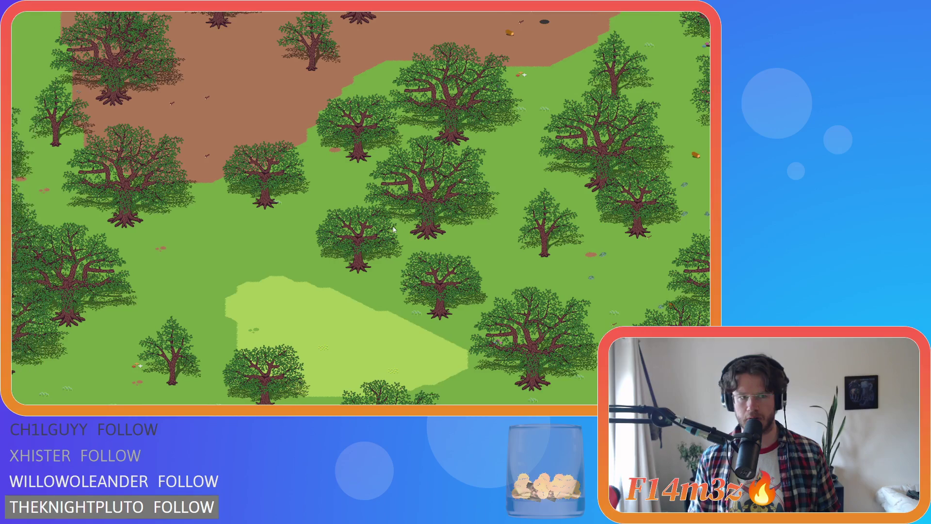
key("d")
scroll(393, 230, "down", 2)
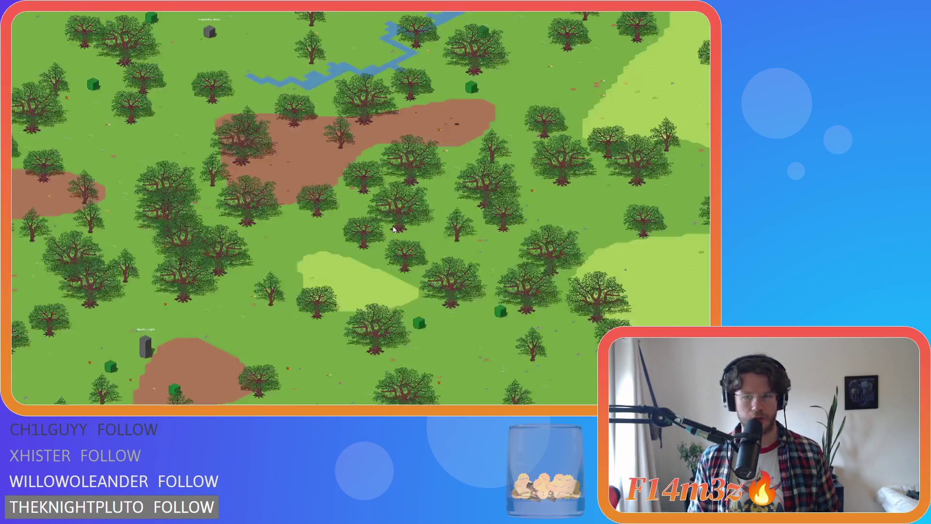
scroll(394, 229, "up", 3)
scroll(393, 229, "down", 2)
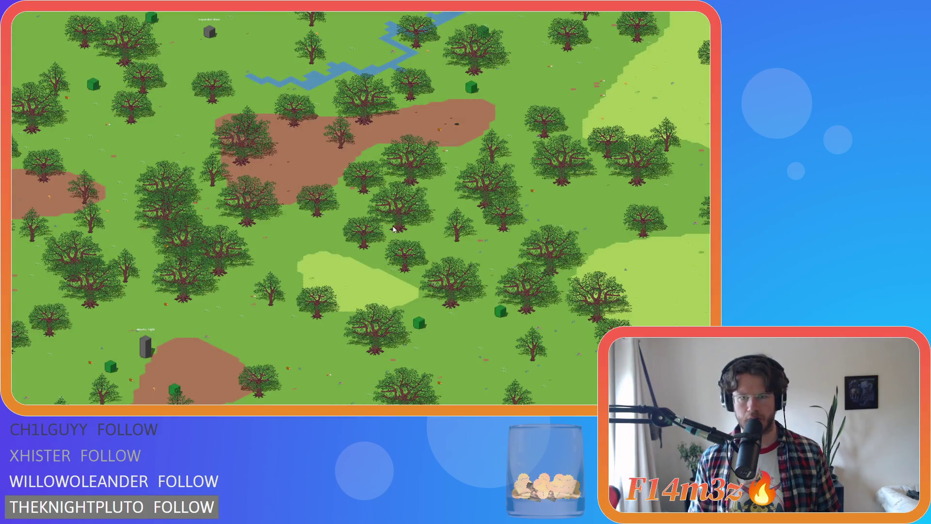
scroll(393, 229, "up", 3)
scroll(393, 229, "down", 4)
scroll(393, 229, "up", 4)
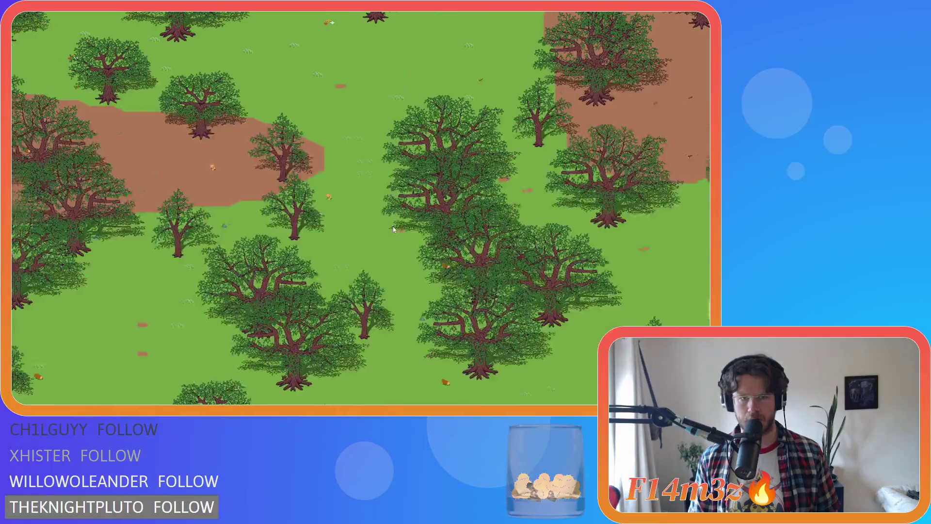
key("d")
scroll(394, 229, "down", 3)
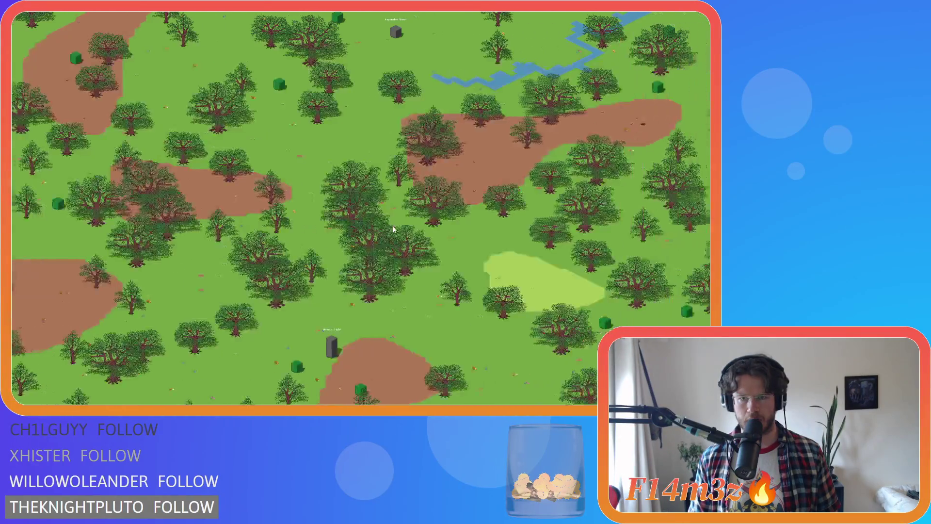
scroll(393, 230, "up", 1)
scroll(393, 229, "up", 2)
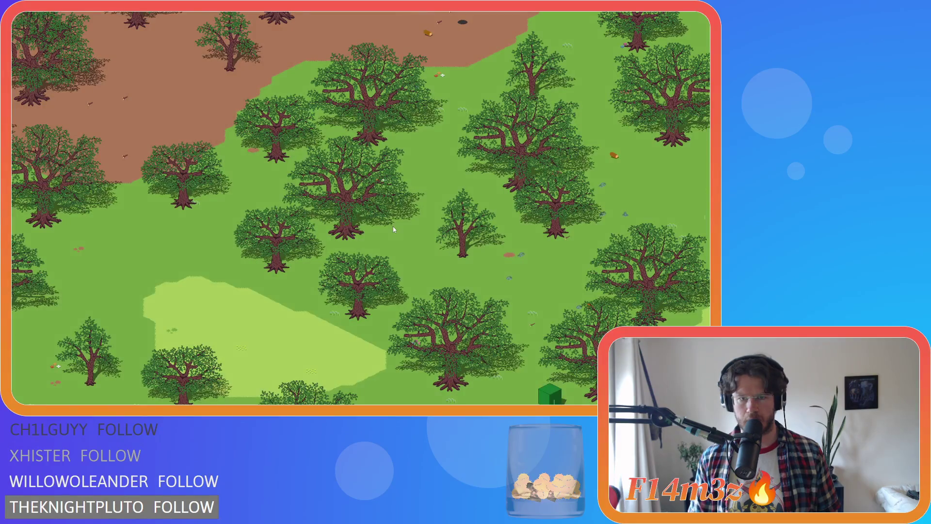
scroll(394, 230, "up", 1)
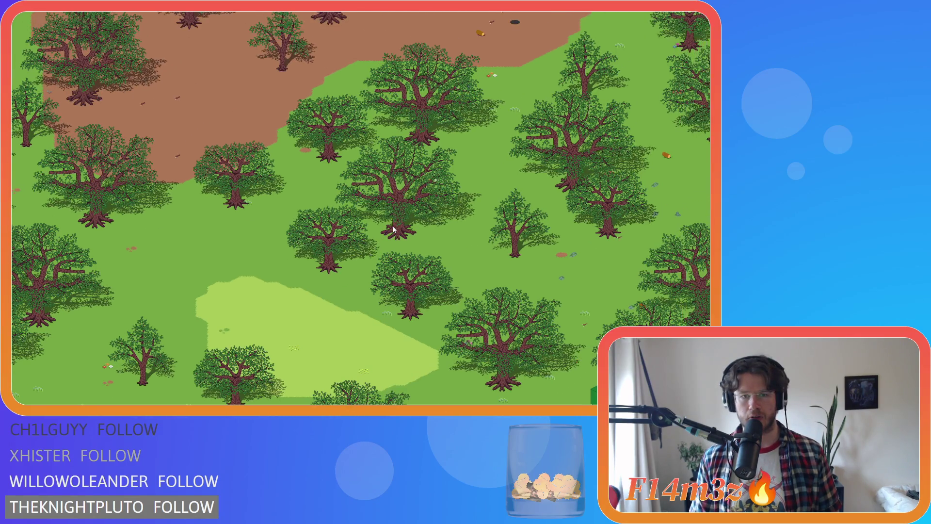
Pan right across the forest and let the game run to Game Over.
key("d")
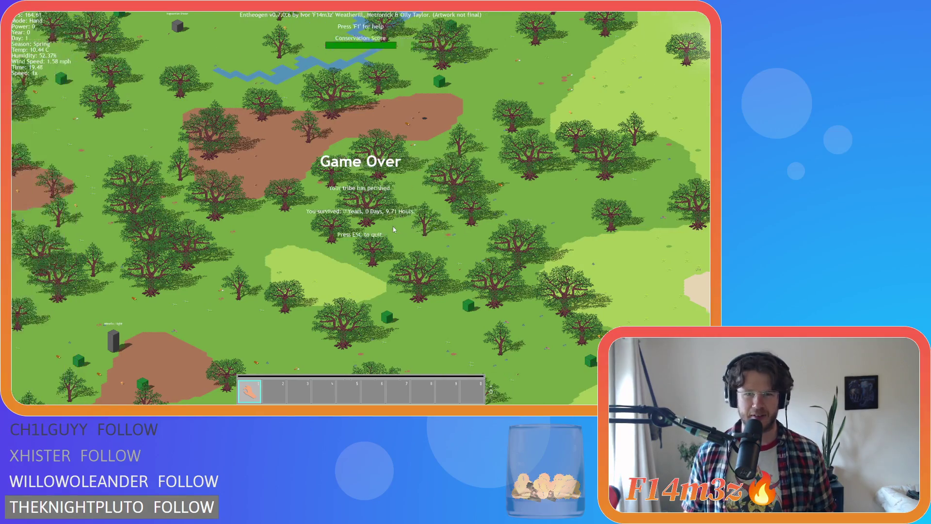
Confirm quitting, then start Beginner Island at Extreme difficulty from the Developer Menu.
key("Escape")
key("y")
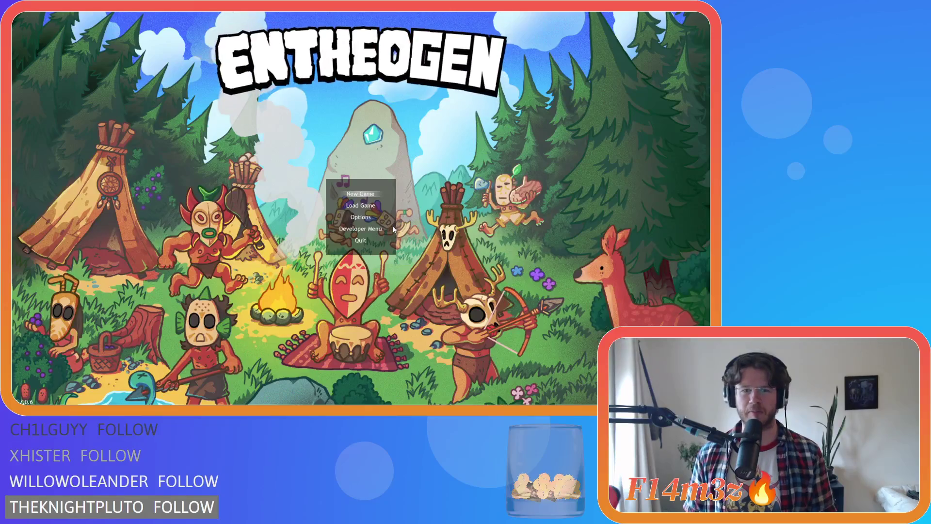
key("Down")
key("Down")
key("Down")
key("Return")
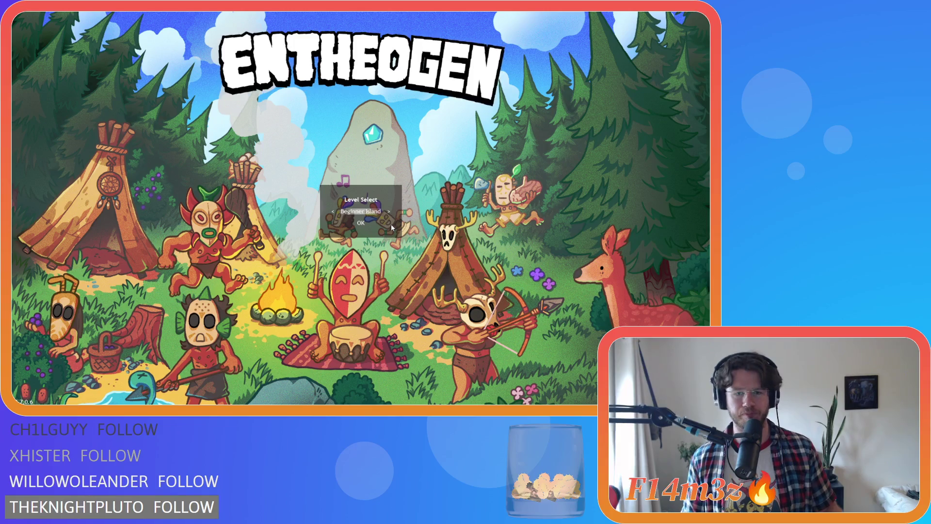
key("Return")
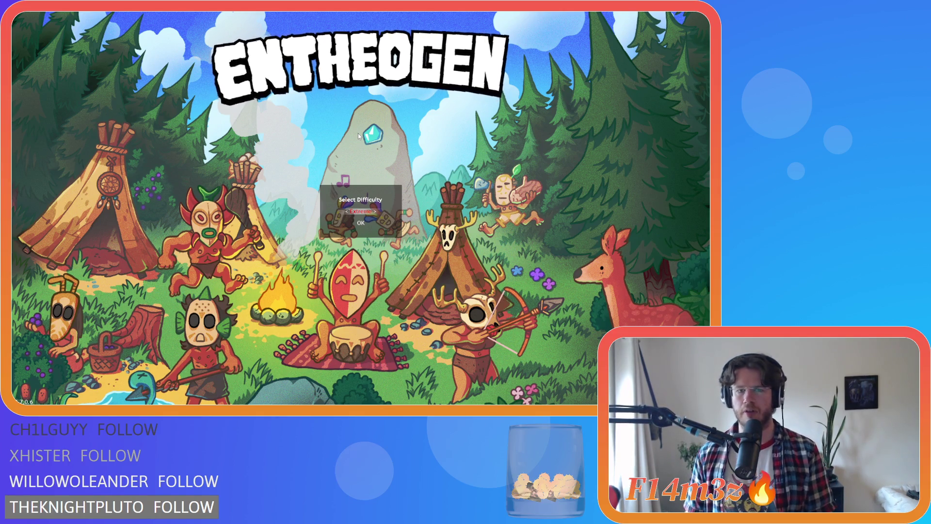
key("Down")
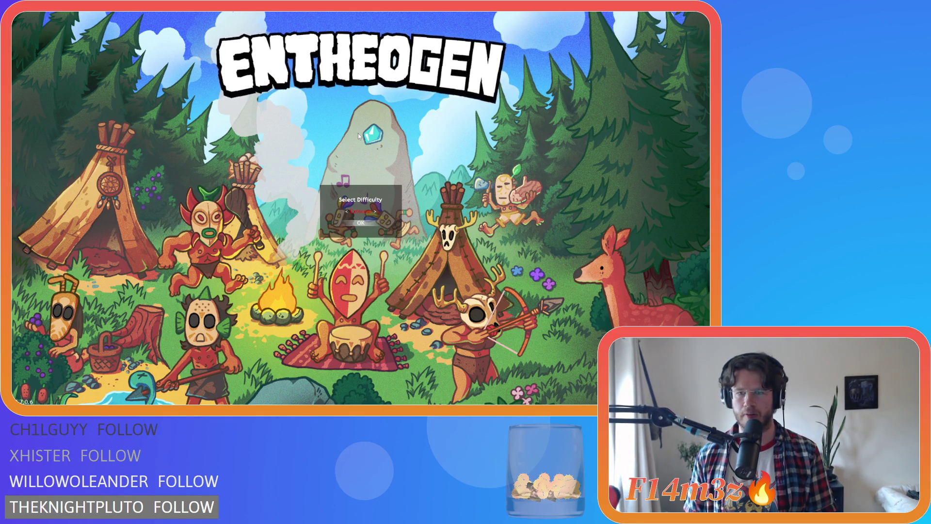
key("Return")
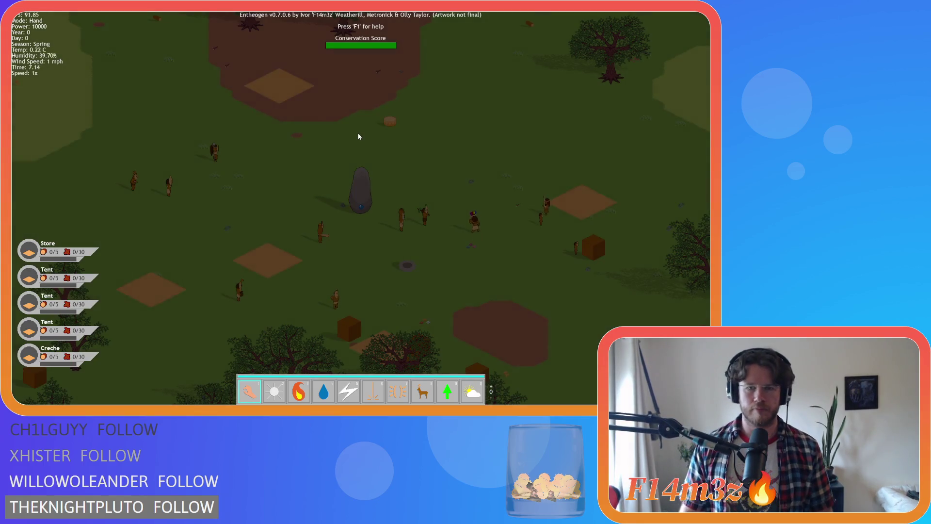
Zoom out, check the followers in the Tribe panel (T), then close it and scan the island.
scroll(320, 222, "down", 5)
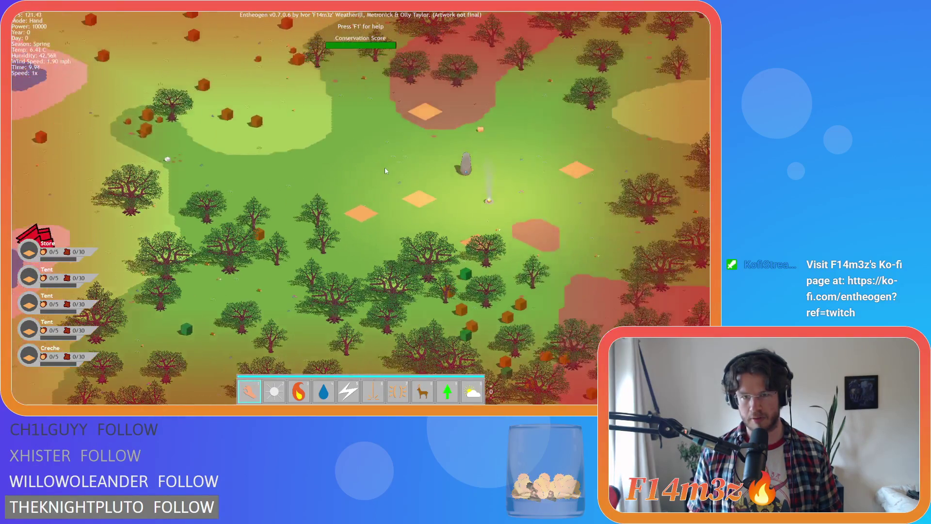
key("t")
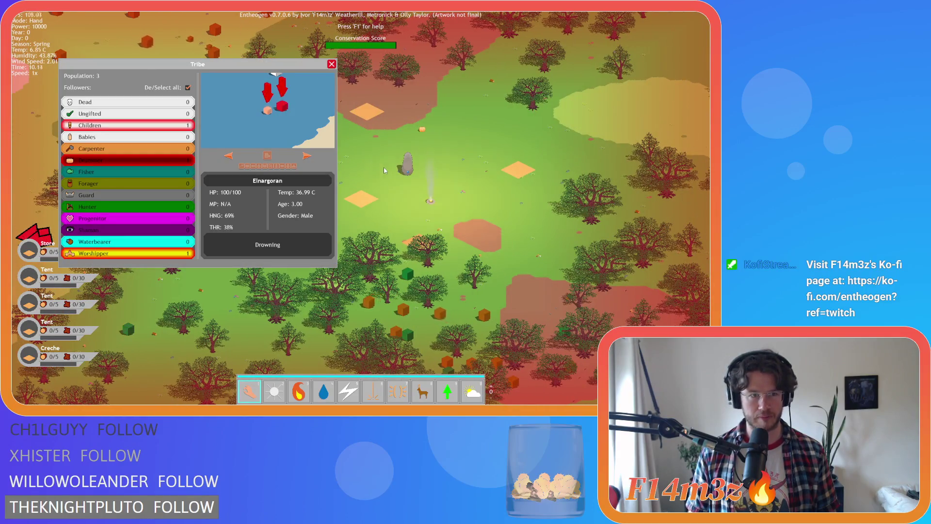
key("t")
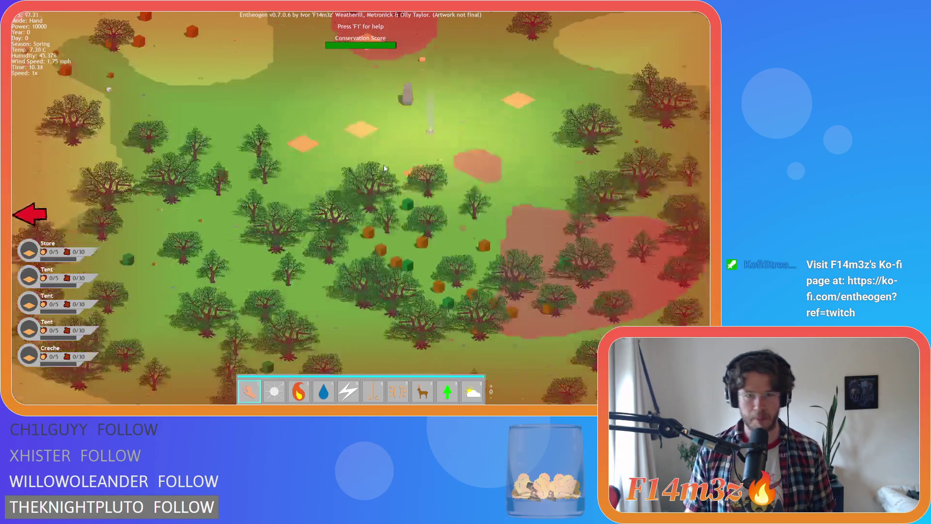
scroll(383, 167, "down", 5)
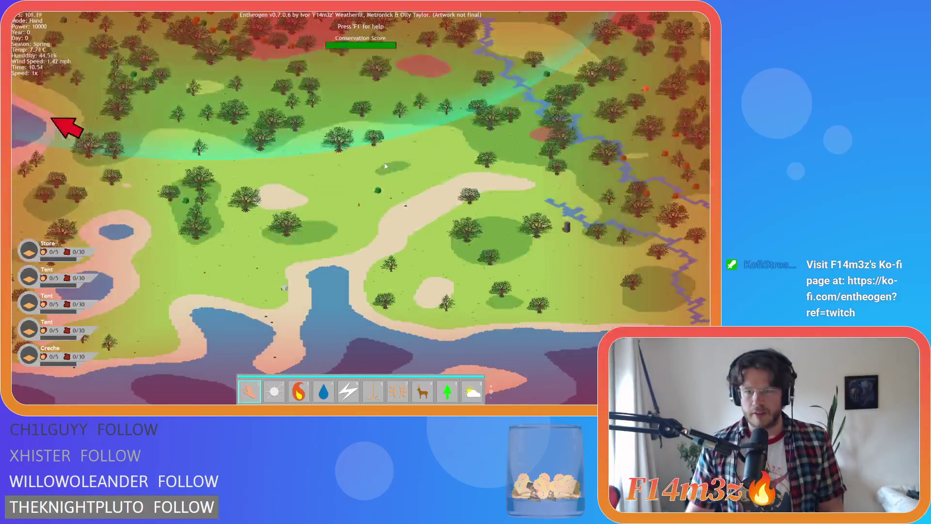
scroll(384, 168, "up", 3)
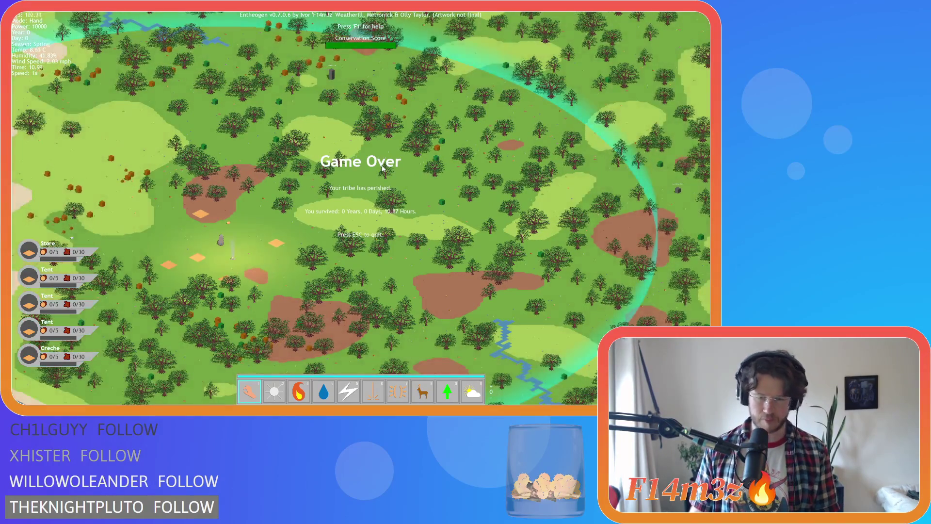
Page through the power card pages and drag the Autumn card, then drop it back.
key("Tab")
key("Tab")
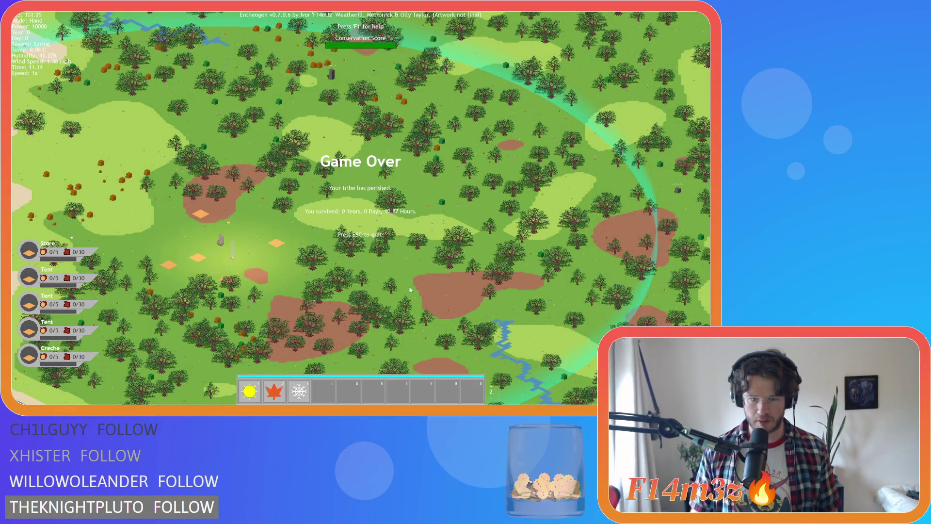
key("shift+Tab")
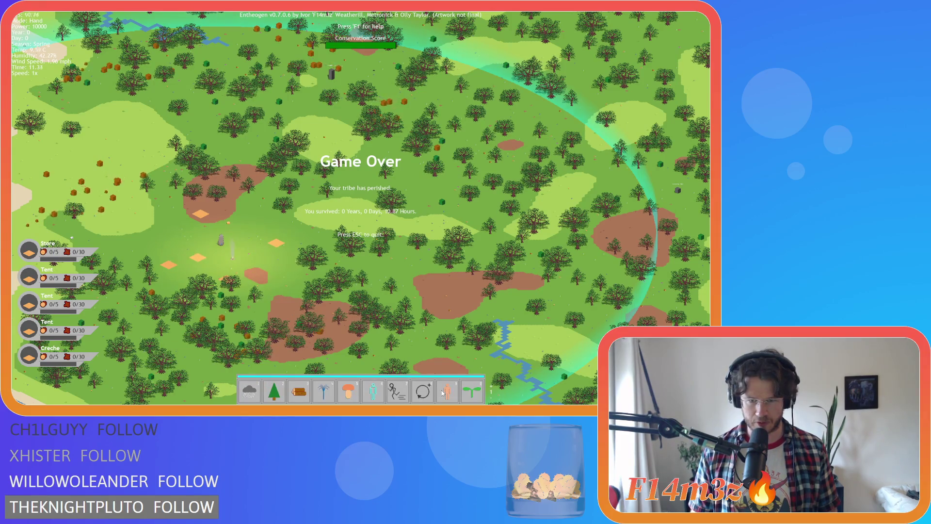
key("shift+Tab")
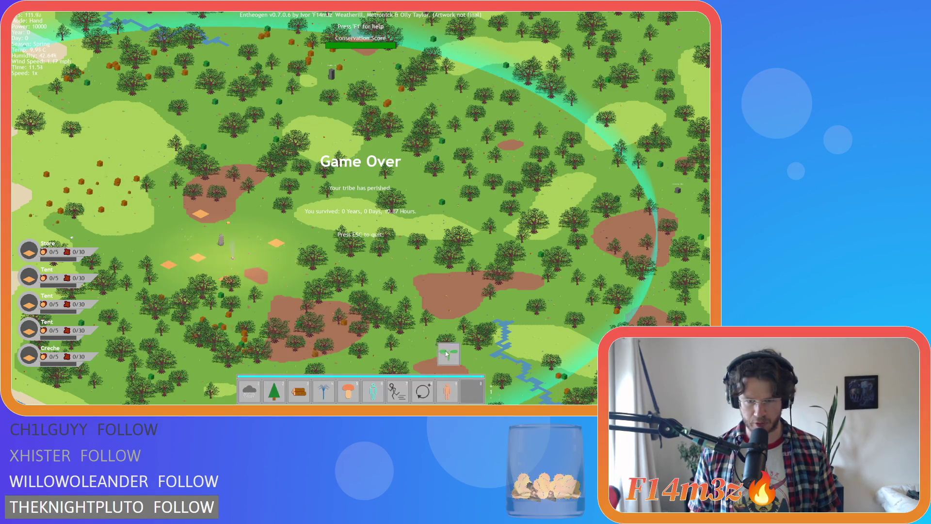
key("Tab")
key("Tab")
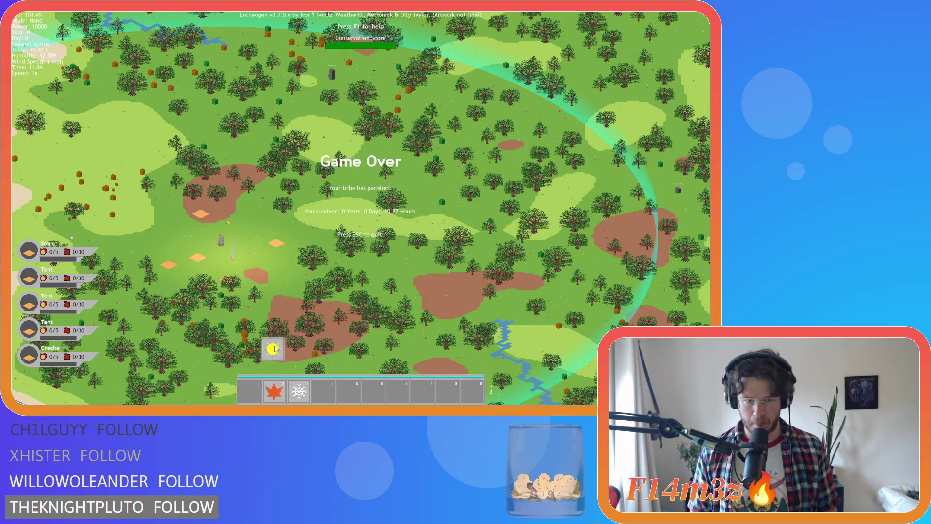
key("Tab")
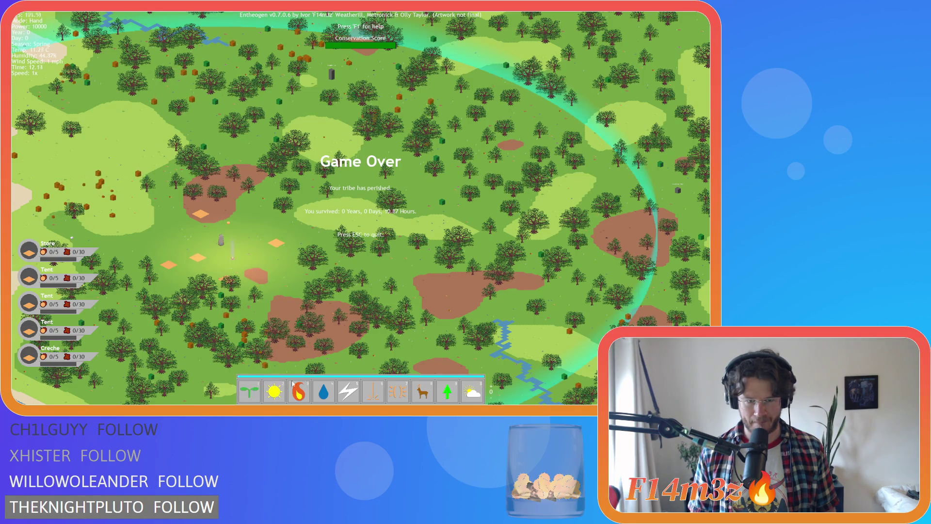
key("shift+Tab")
mouse_move(274, 391)
left_mouse_down()
mouse_move(286, 347)
mouse_move(293, 383)
mouse_move(309, 336)
mouse_move(318, 394)
left_mouse_up()
key("Tab")
key("Tab")
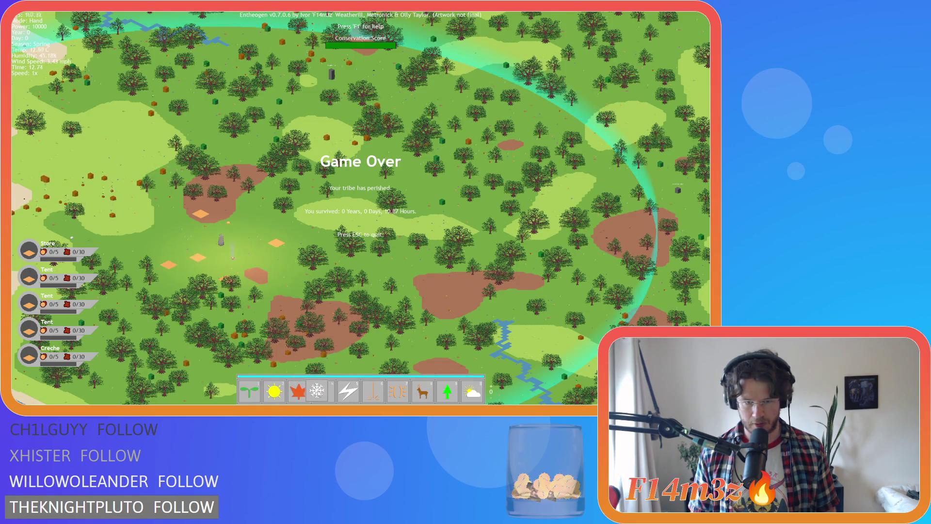
Pan west and then south-east over the island, and hide the HUD and Game Over overlay.
key("a")
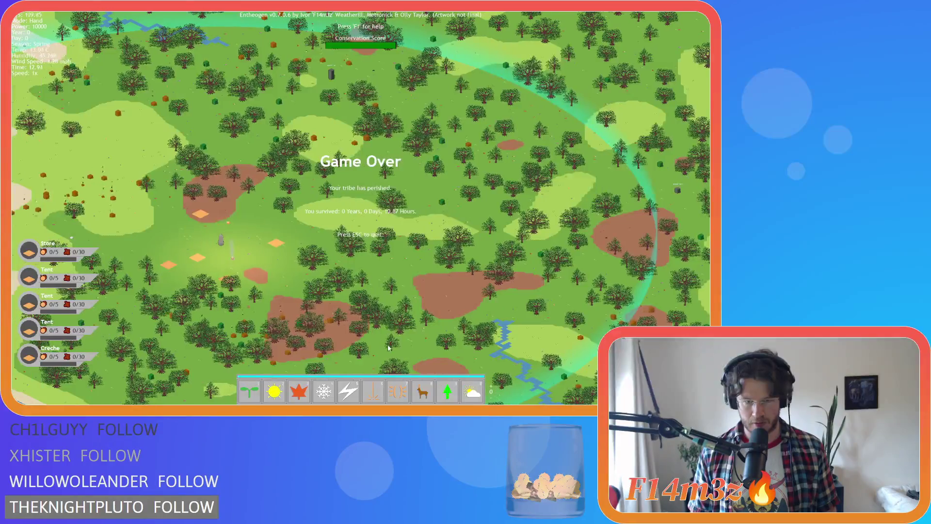
key("d")
key("s")
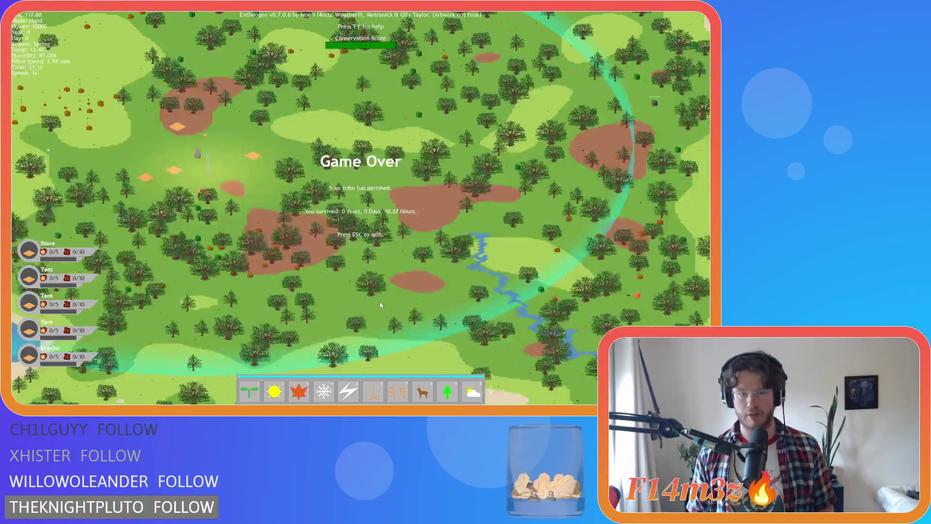
key("Escape")
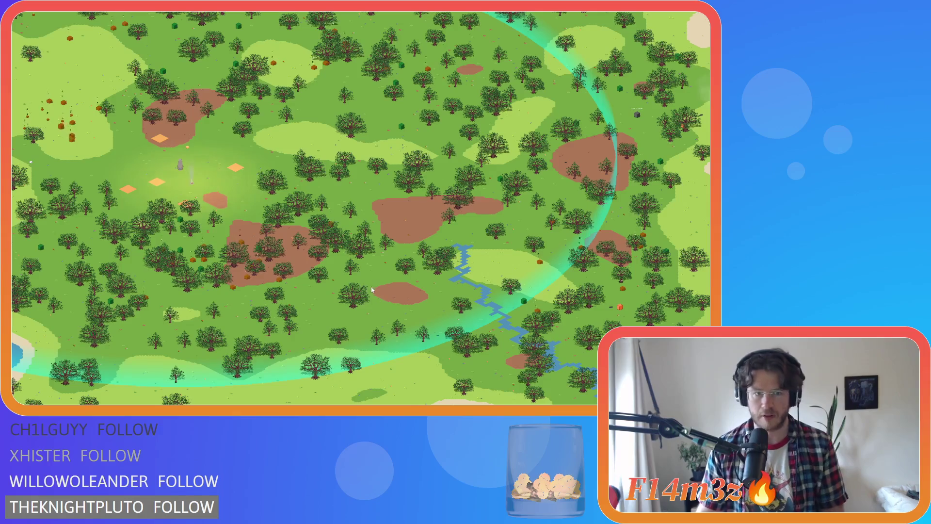
Zoom in and out while panning west toward the island's western coastline.
scroll(341, 268, "up", 3)
scroll(341, 268, "up", 3)
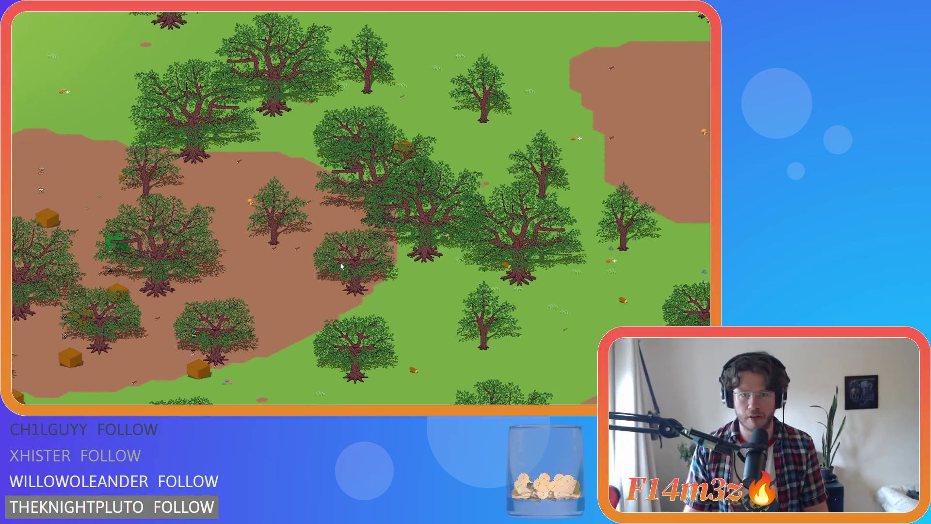
key("a")
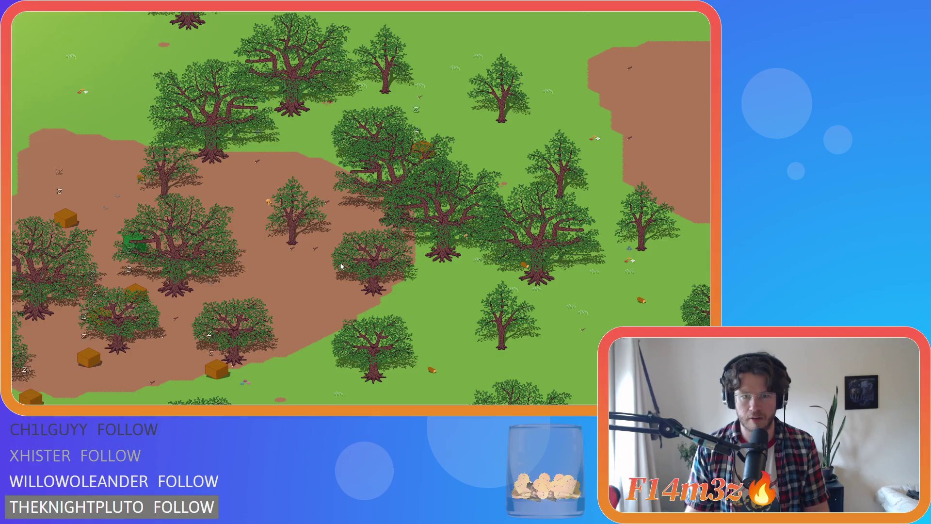
scroll(341, 266, "down", 5)
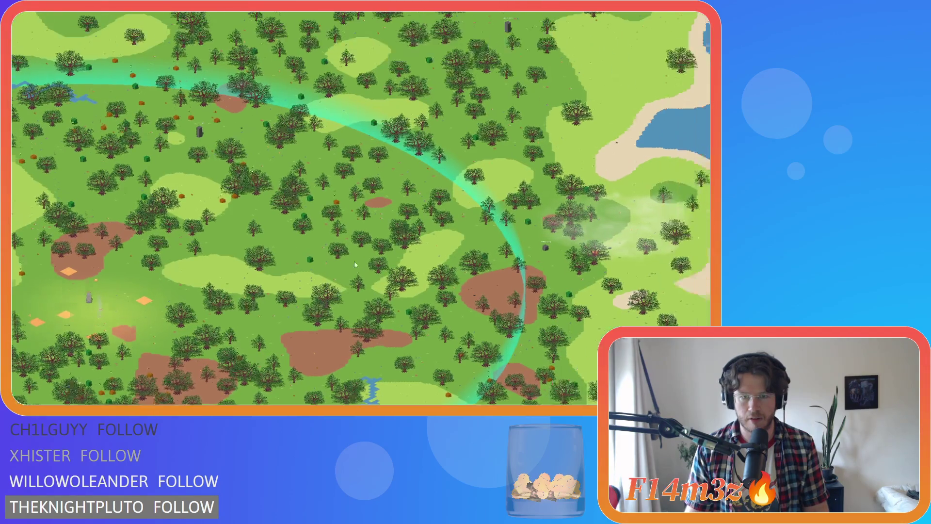
scroll(355, 261, "up", 3)
scroll(354, 261, "down", 4)
scroll(354, 260, "up", 1)
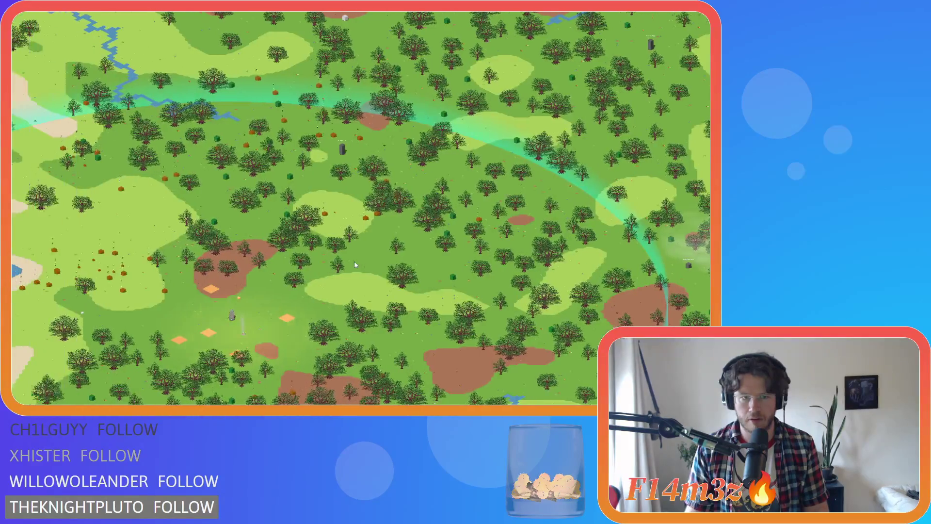
key("a")
key("s")
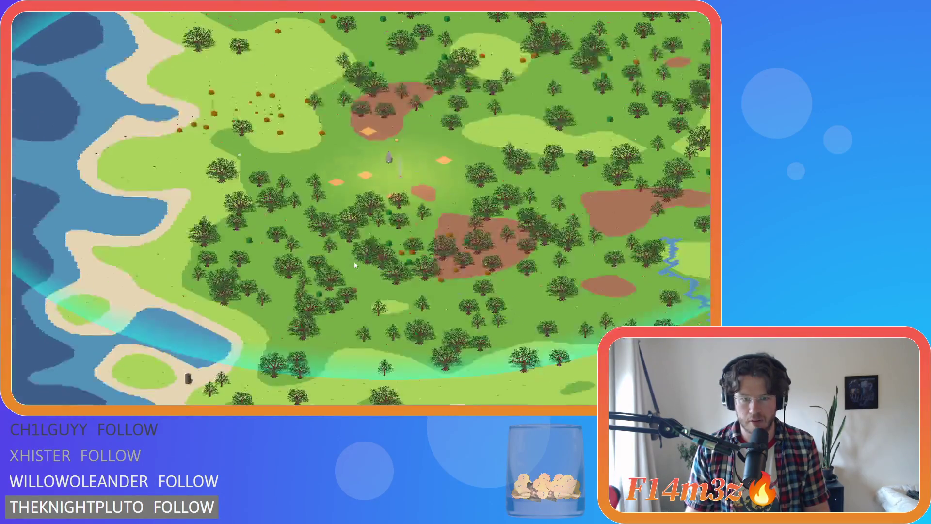
scroll(354, 261, "up", 4)
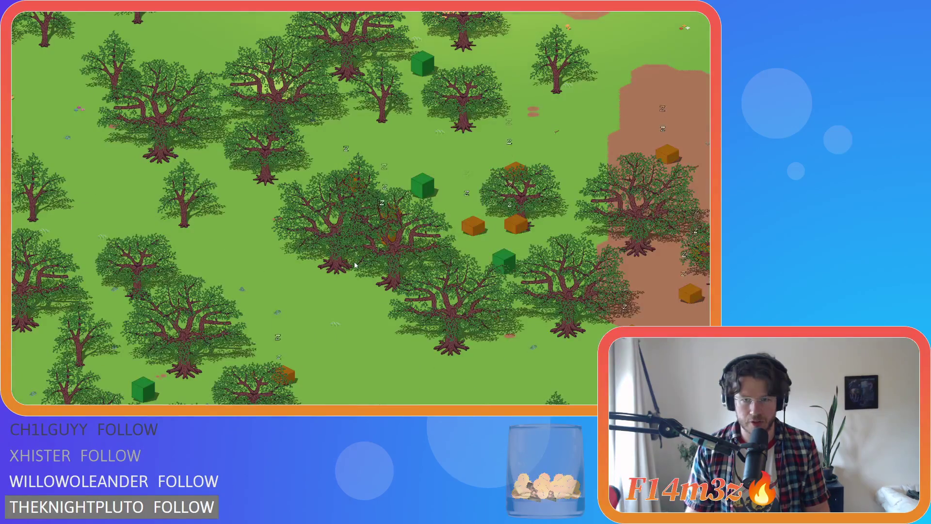
scroll(354, 264, "down", 4)
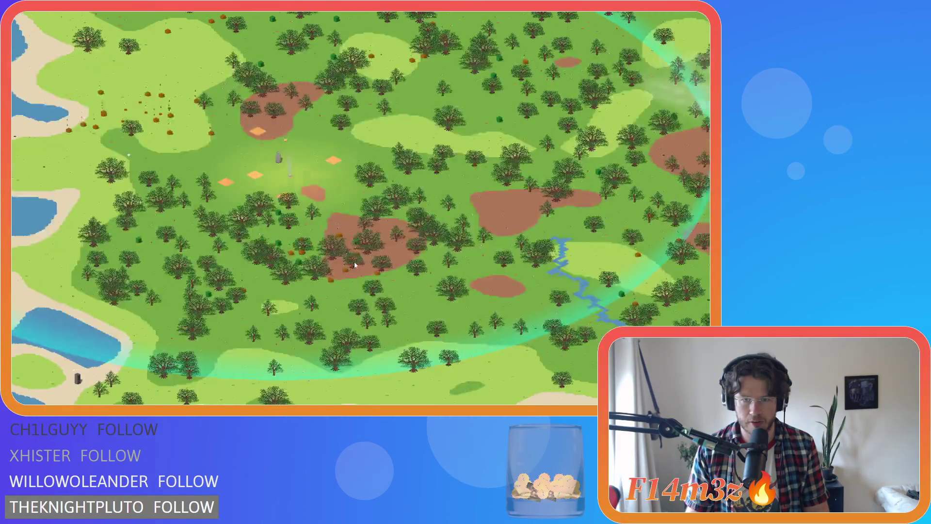
scroll(354, 263, "up", 4)
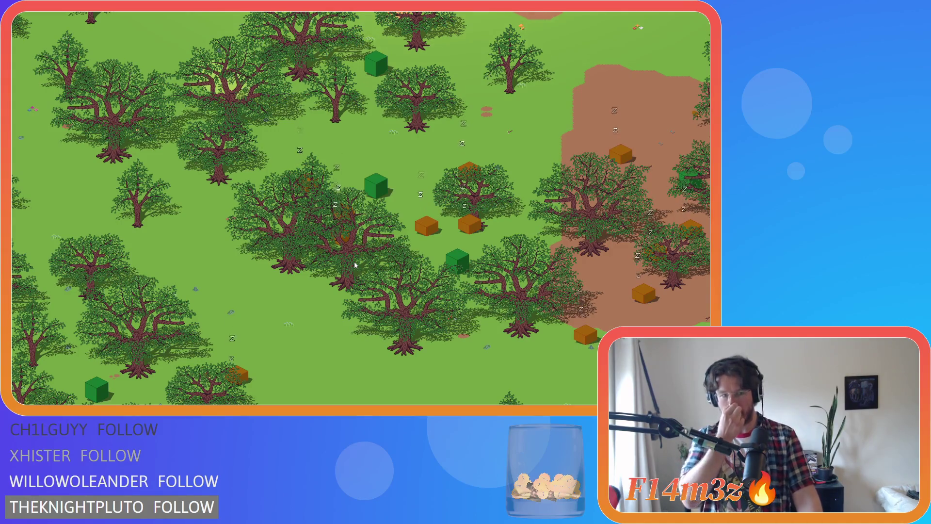
scroll(354, 264, "down", 3)
scroll(383, 269, "down", 5)
scroll(399, 263, "up", 5)
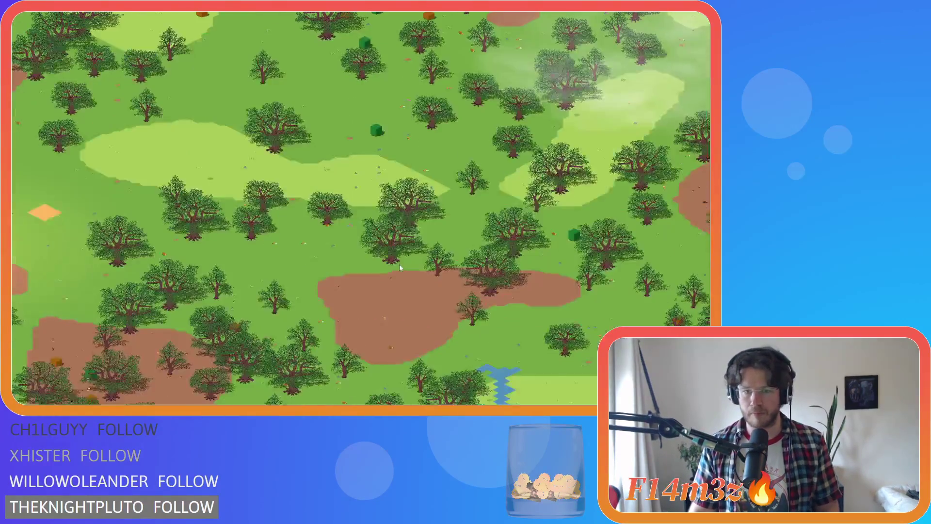
scroll(400, 264, "down", 5)
Pan north, south and west over the forest, zooming to scan for the tribe.
key("w")
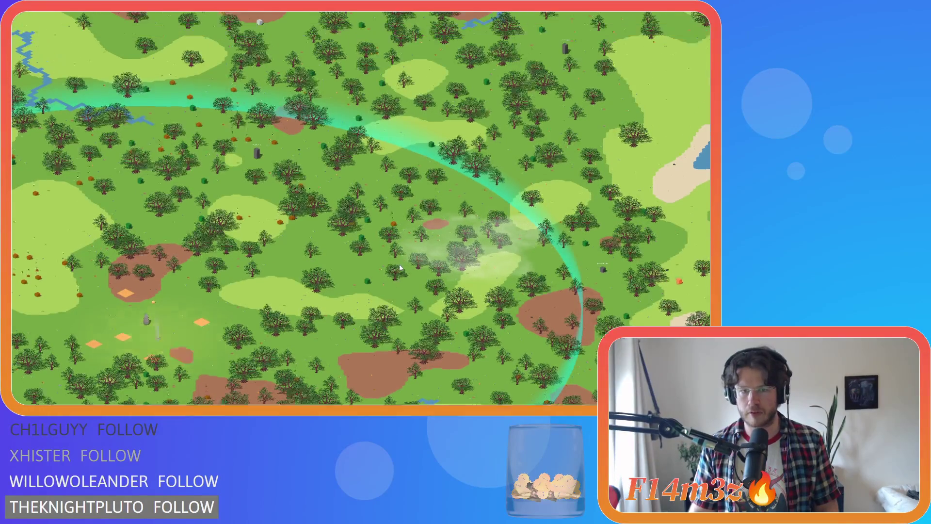
scroll(399, 267, "up", 5)
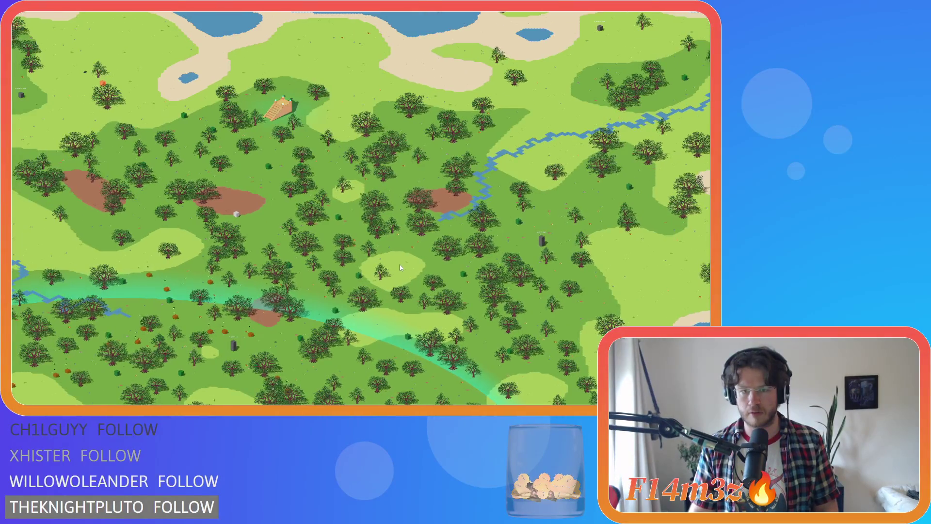
scroll(400, 267, "up", 5)
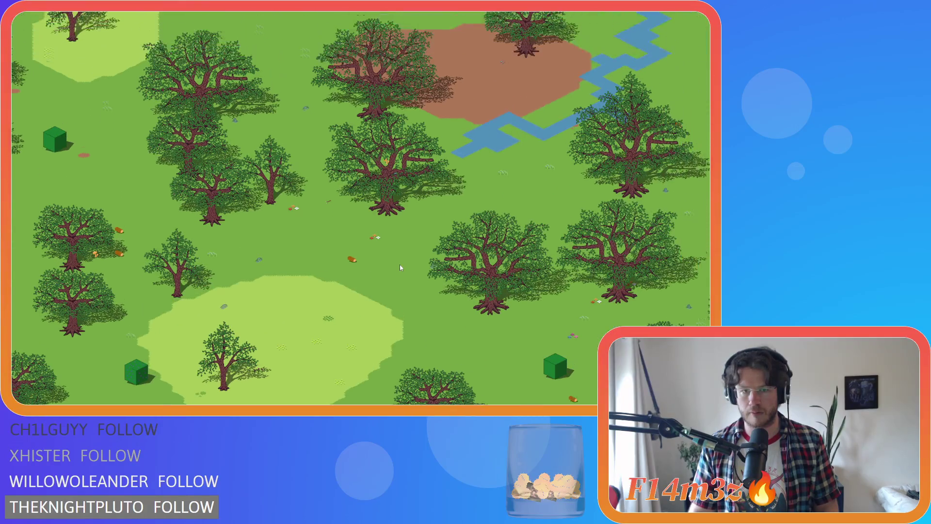
scroll(400, 266, "down", 10)
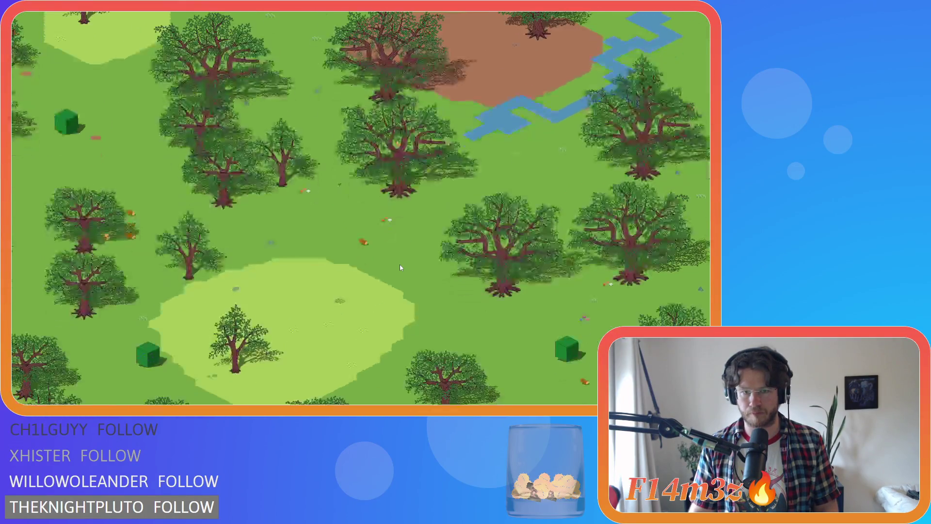
key("s")
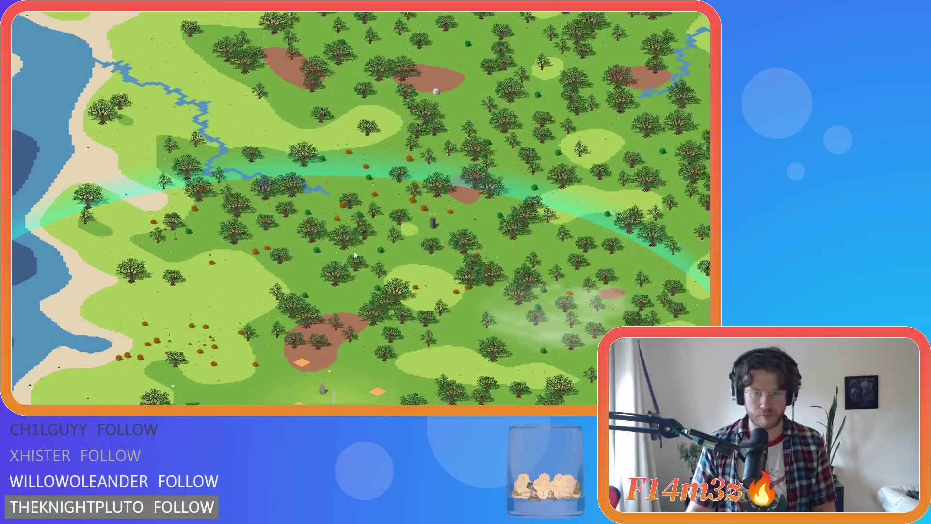
scroll(347, 249, "up", 6)
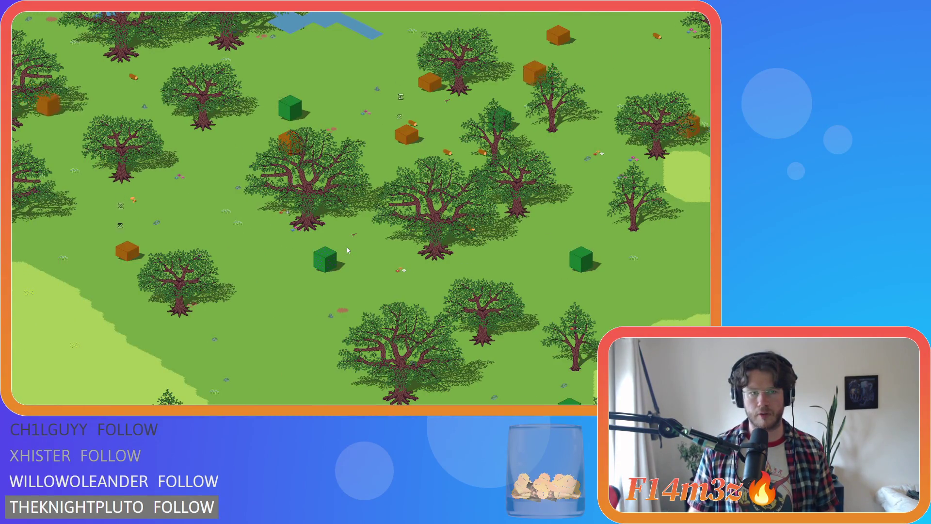
key("a")
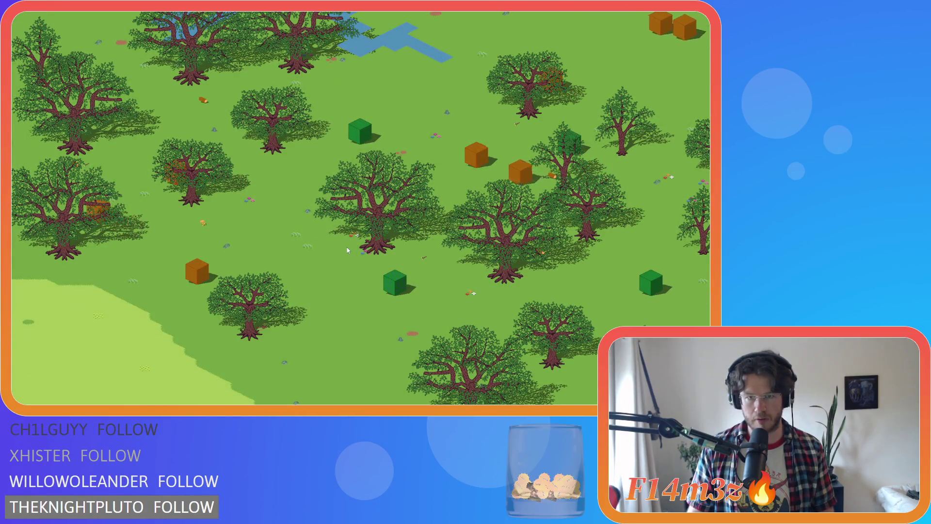
scroll(347, 250, "down", 6)
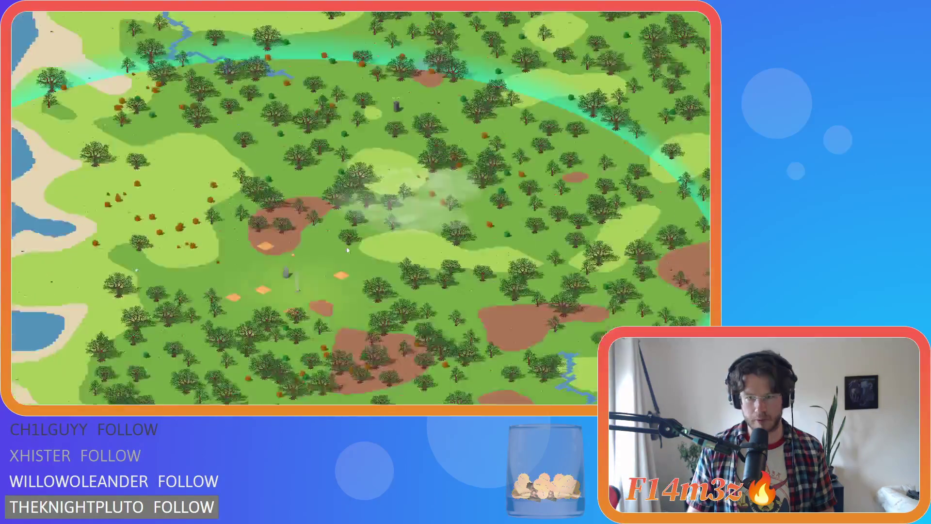
scroll(347, 250, "up", 3)
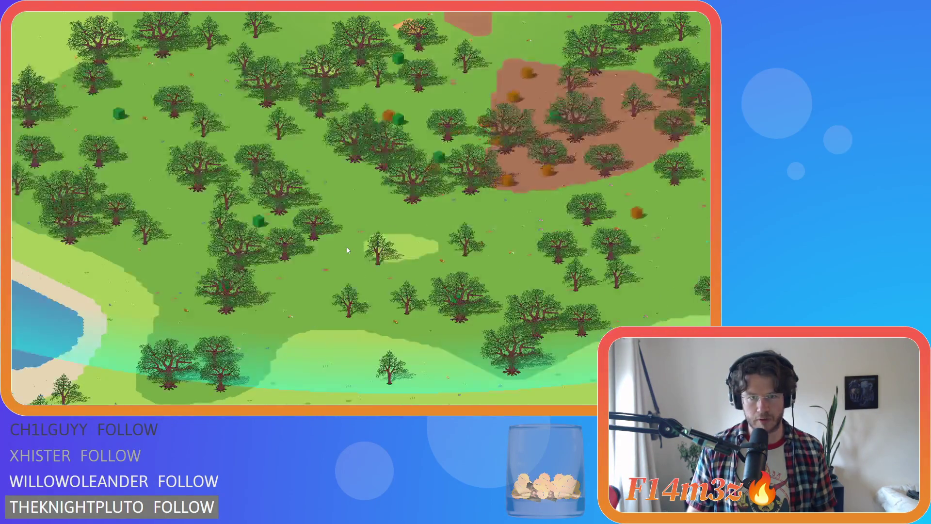
scroll(348, 250, "up", 3)
key("w")
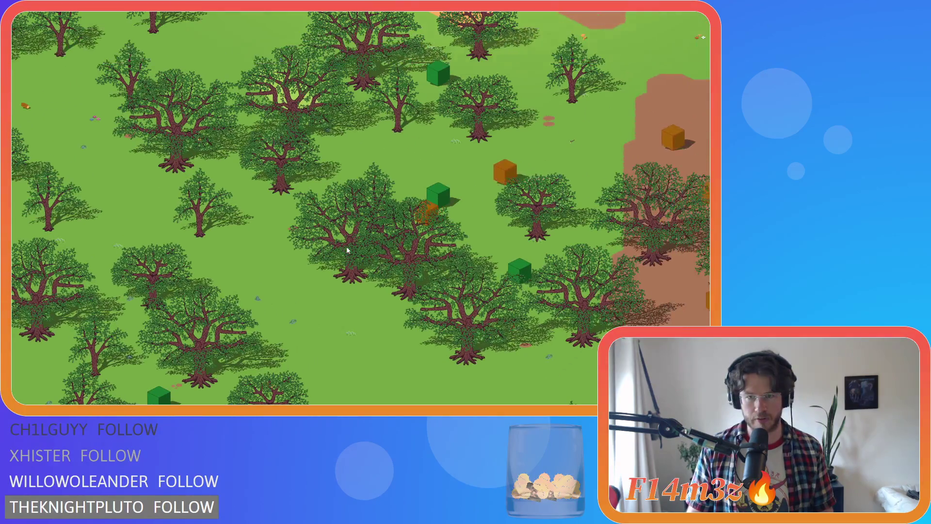
key("s")
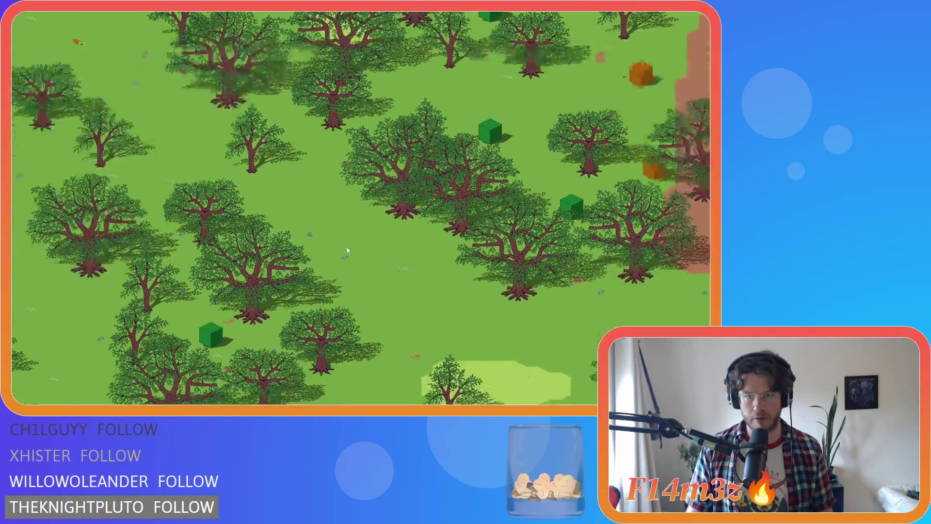
key("a")
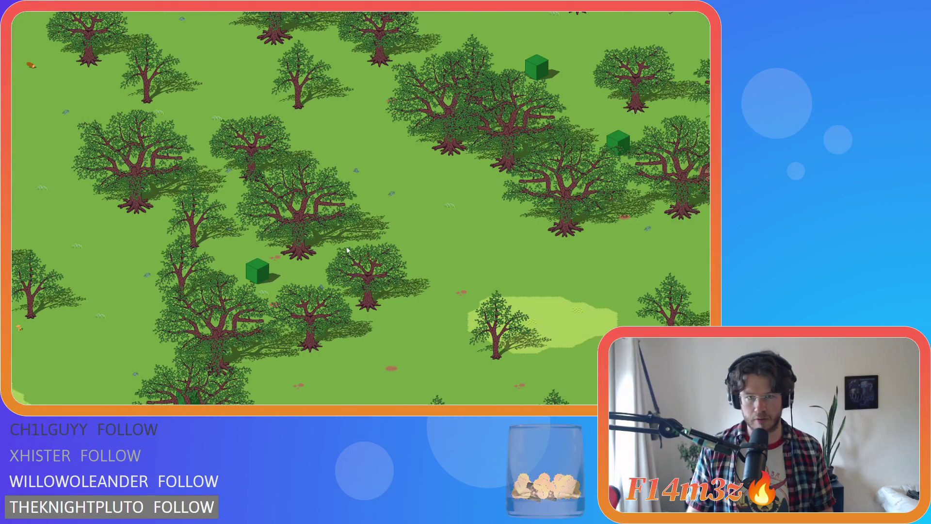
scroll(348, 250, "down", 5)
Pan east toward the coast and dirt clearings, nudging until the tribe's white figures show.
key("d")
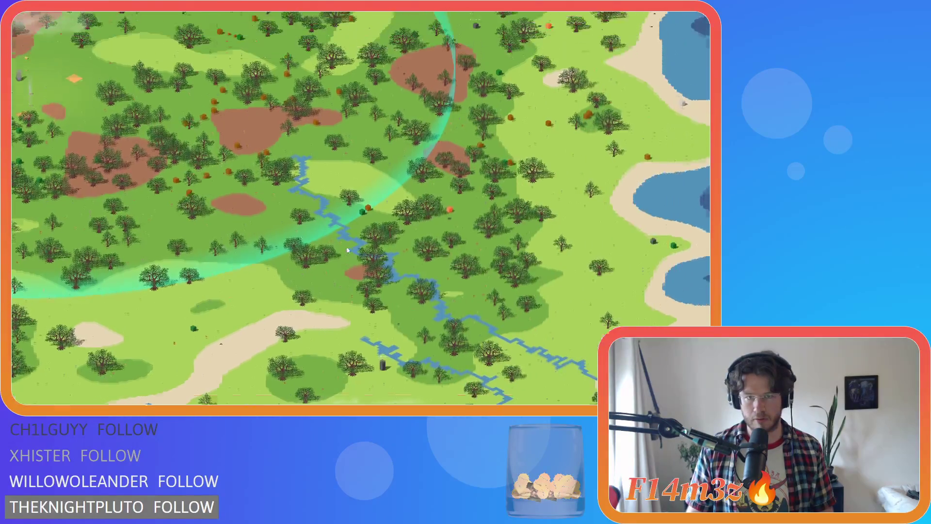
scroll(347, 249, "up", 5)
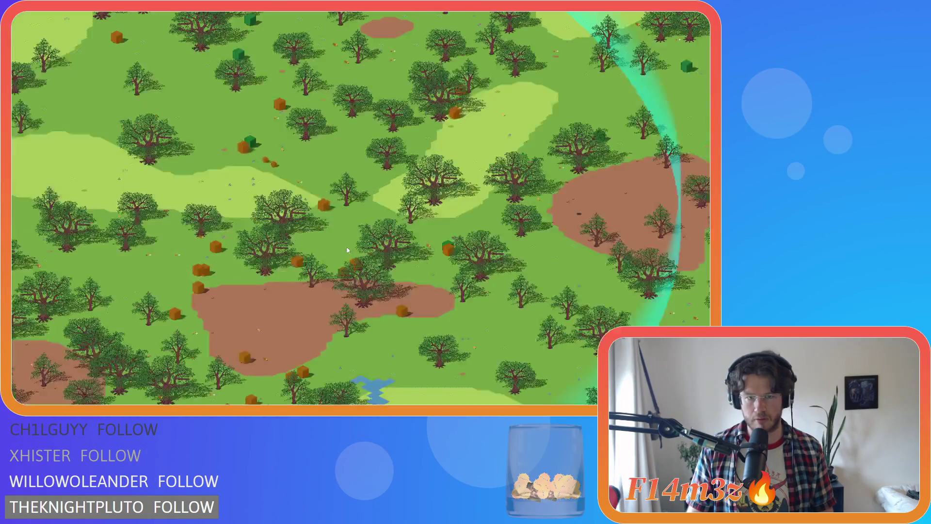
key("d")
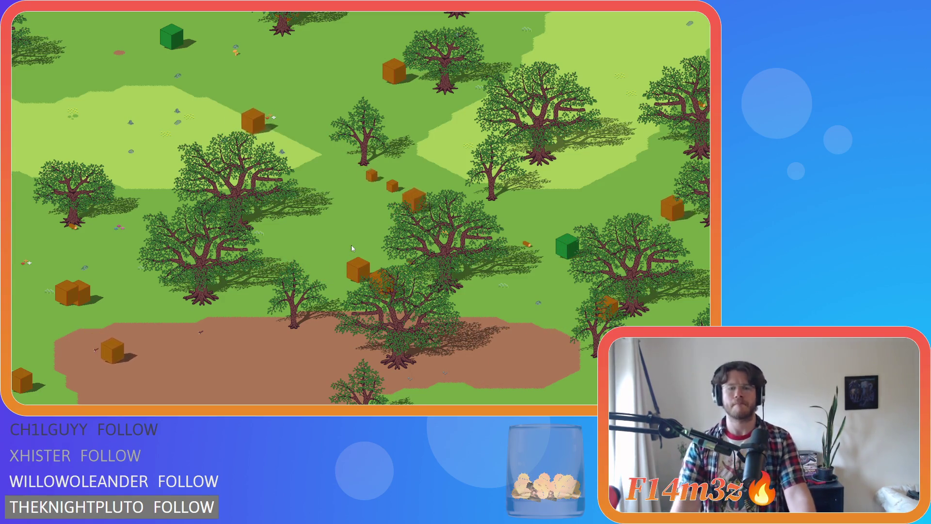
key("d")
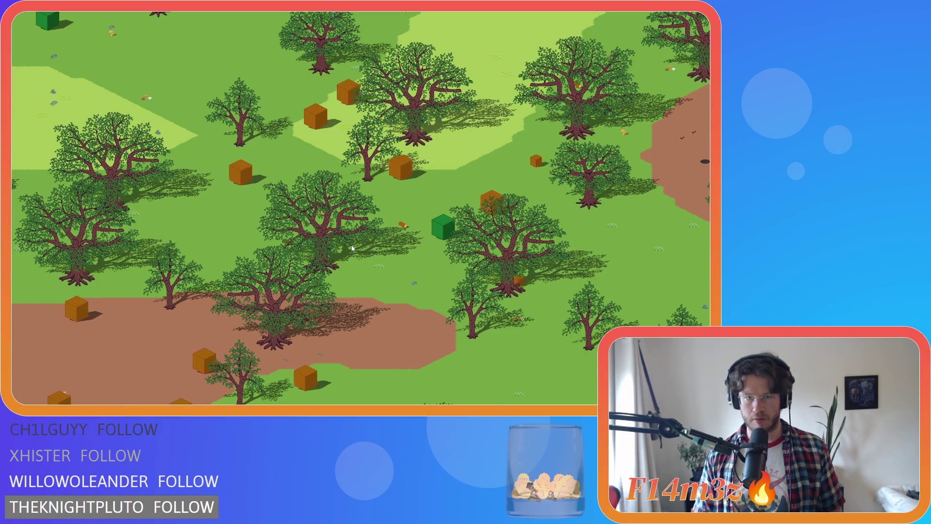
key("w")
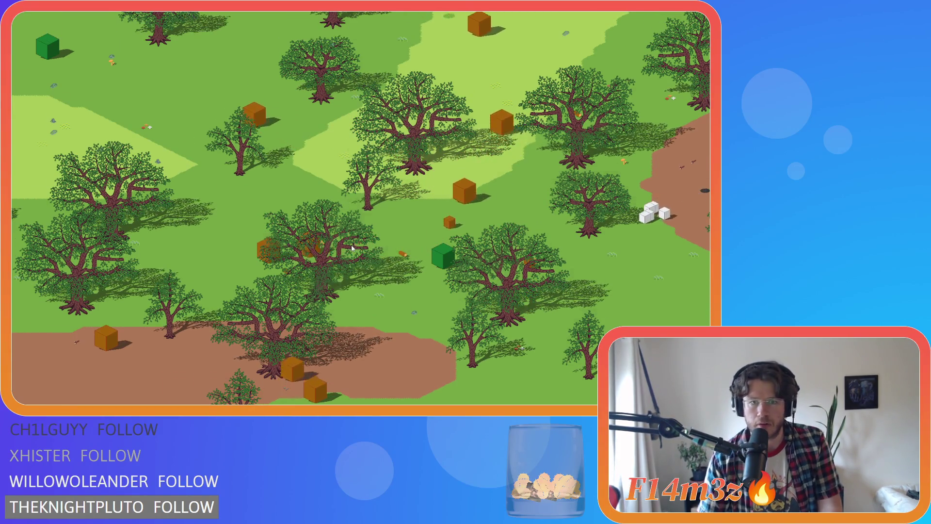
key("s")
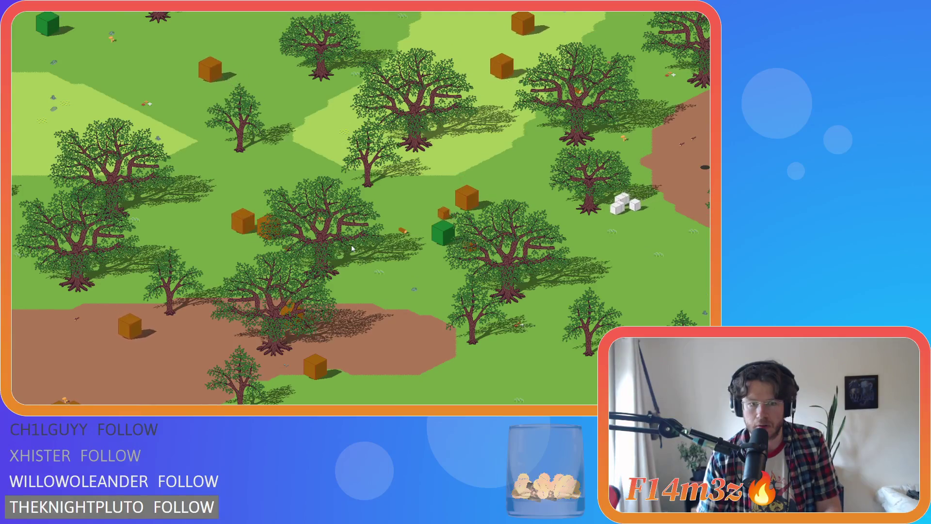
key("s")
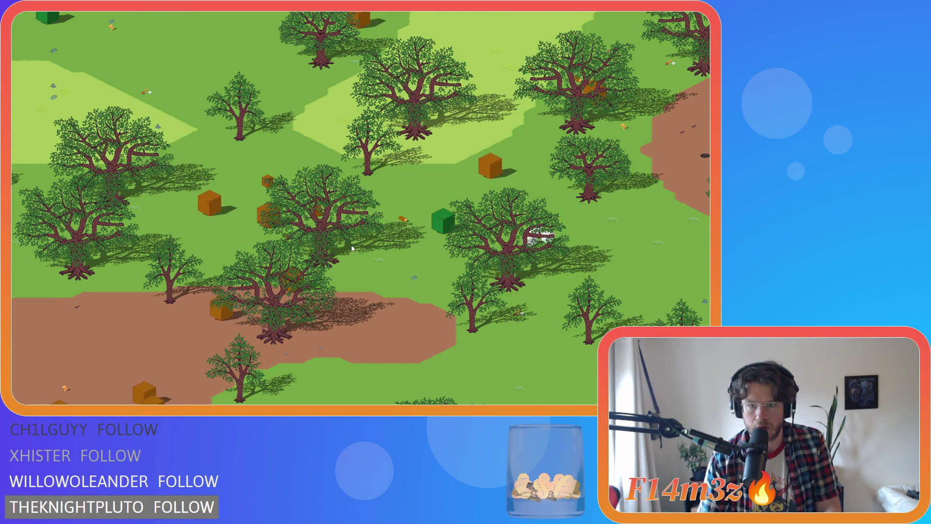
key("w")
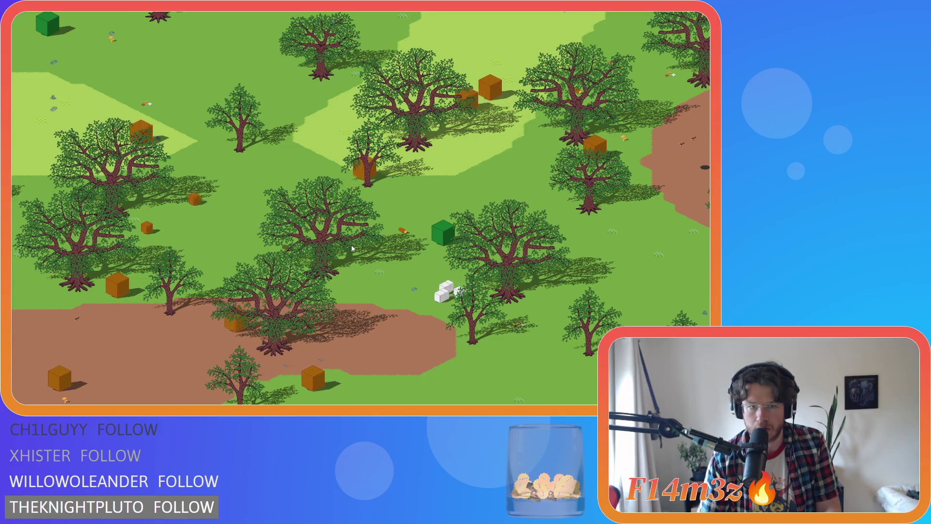
key("a")
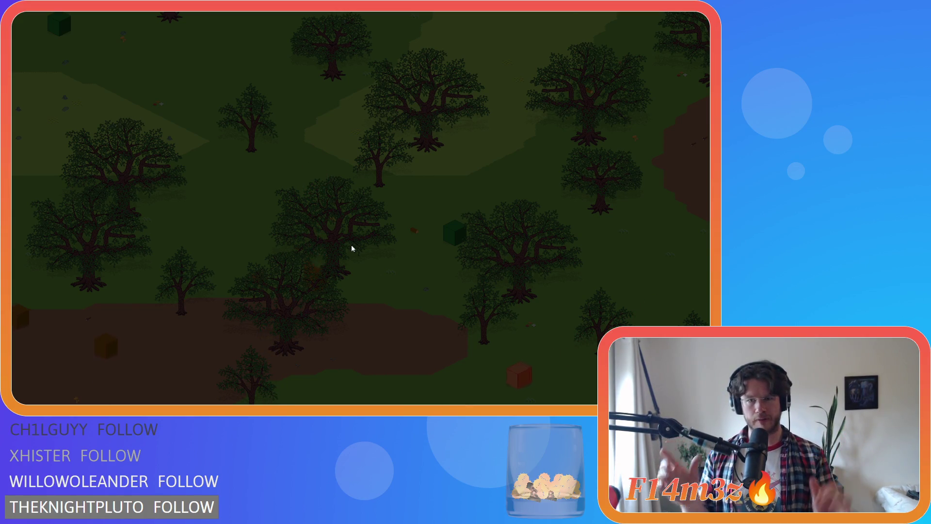
Toggle the HUD back on with H to reveal the Game Over message, then press Escape.
key("h")
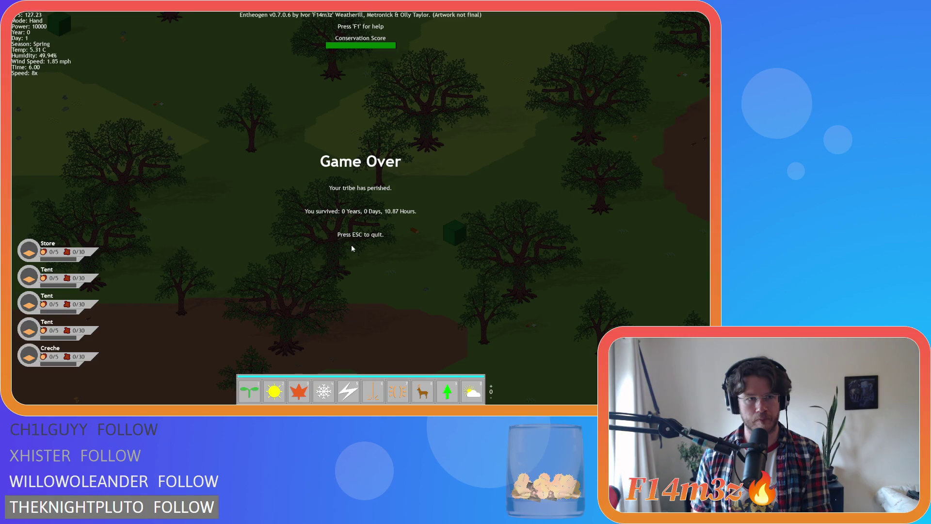
key("Escape")
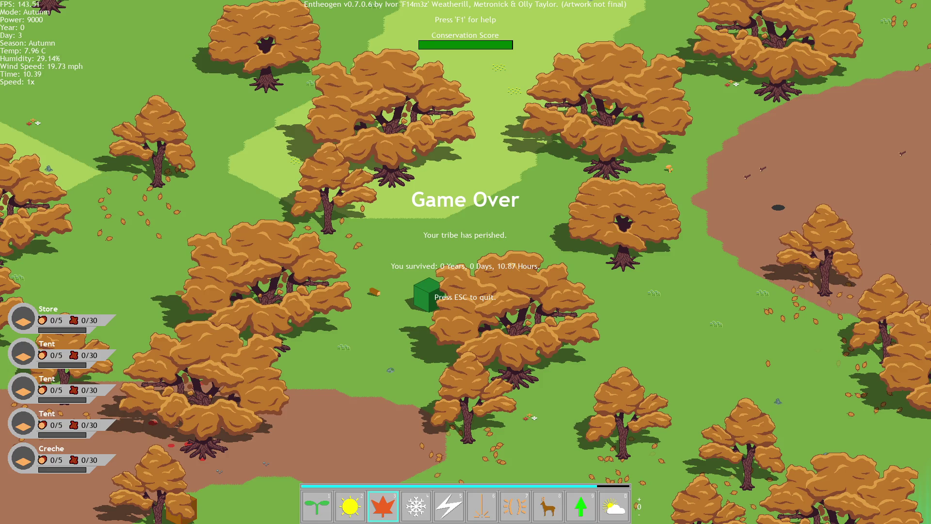
Switch the power mode to Spring, then quit from the Game Over screen and confirm.
key("1")
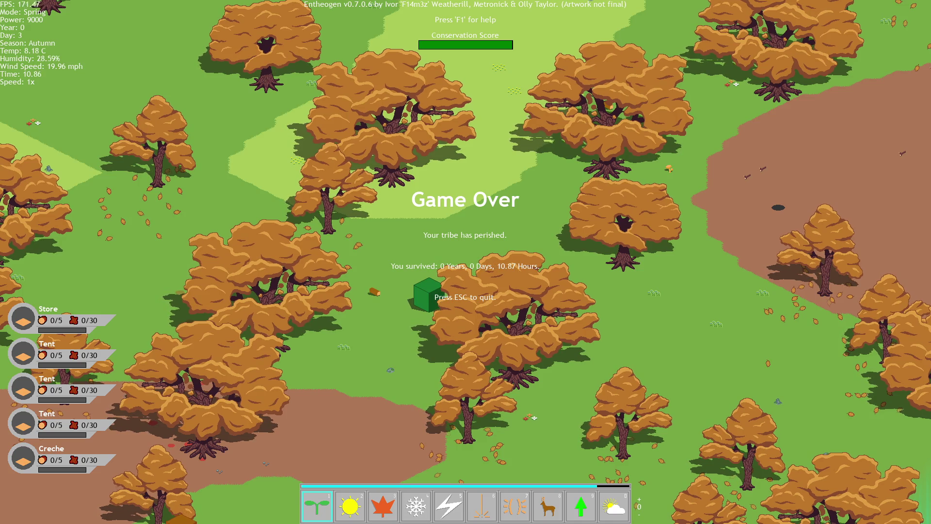
key("Escape")
key("Return")
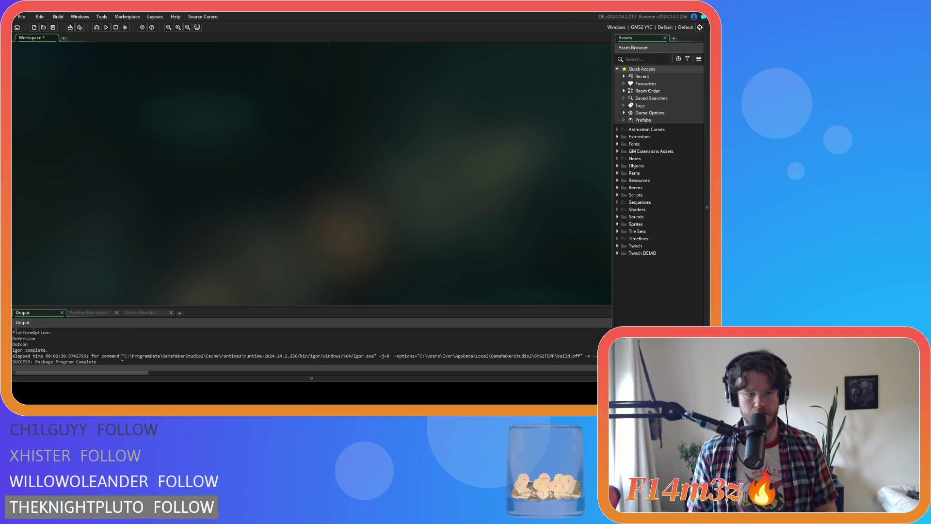
Browse the Scripts folder and its Game subfolder in the Asset Browser, then collapse it.
left_click(618, 197)
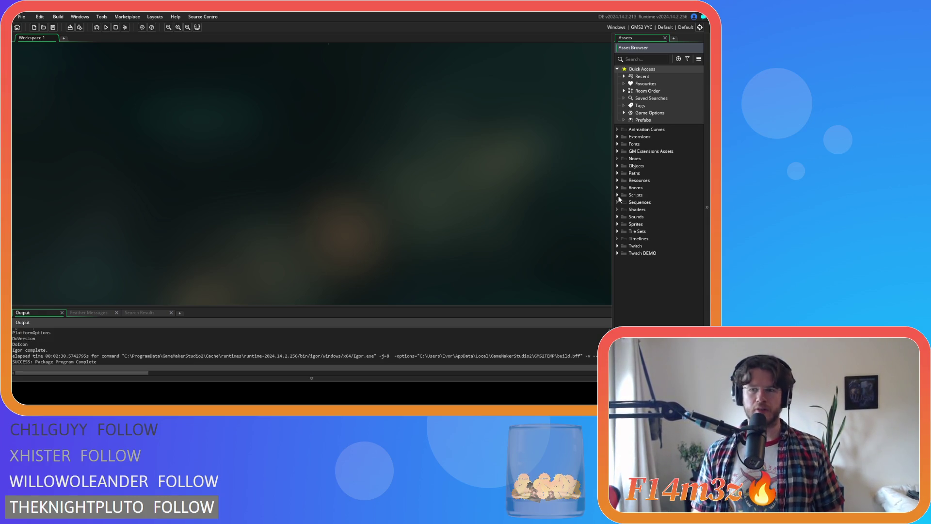
left_click(619, 196)
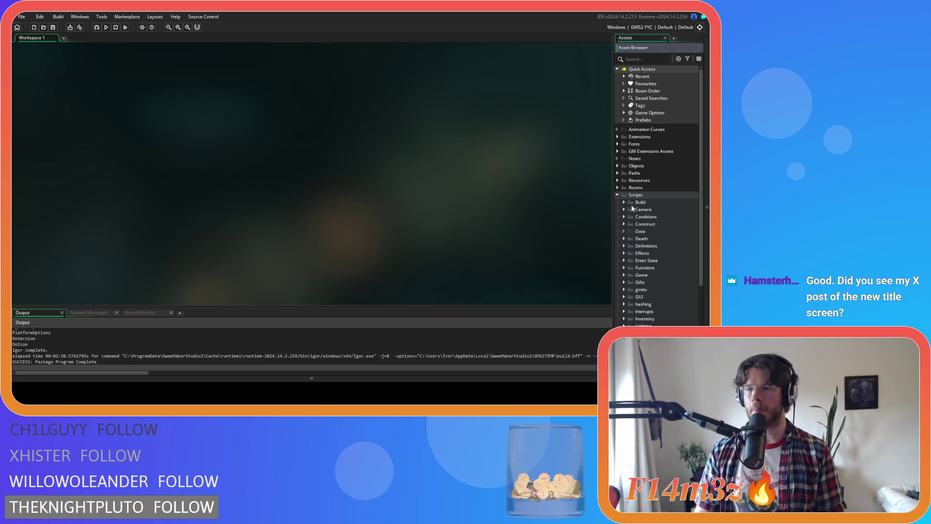
scroll(640, 231, "down", 5)
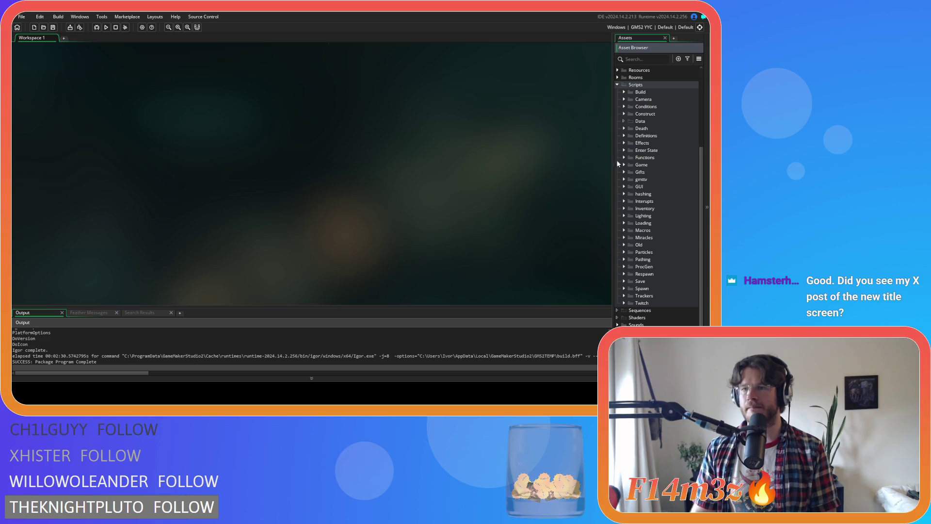
left_click(624, 165)
left_click(625, 165)
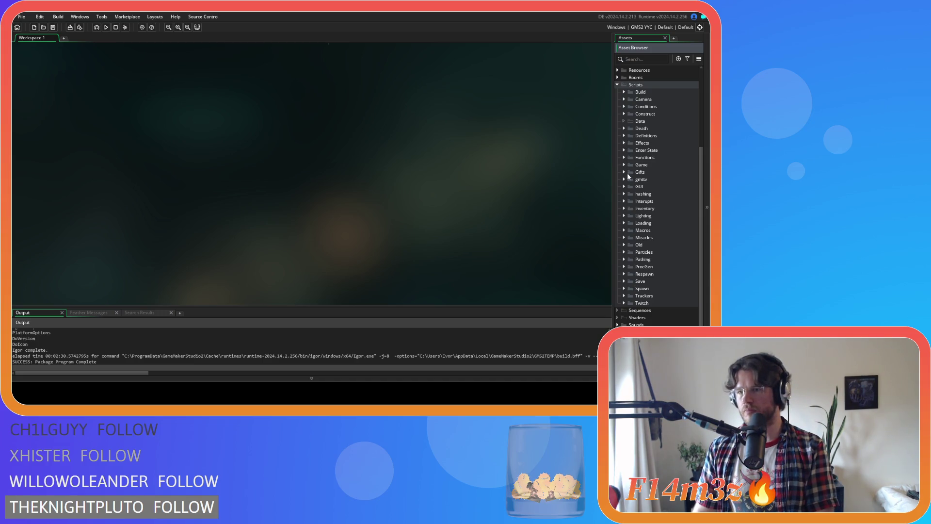
left_click(616, 85)
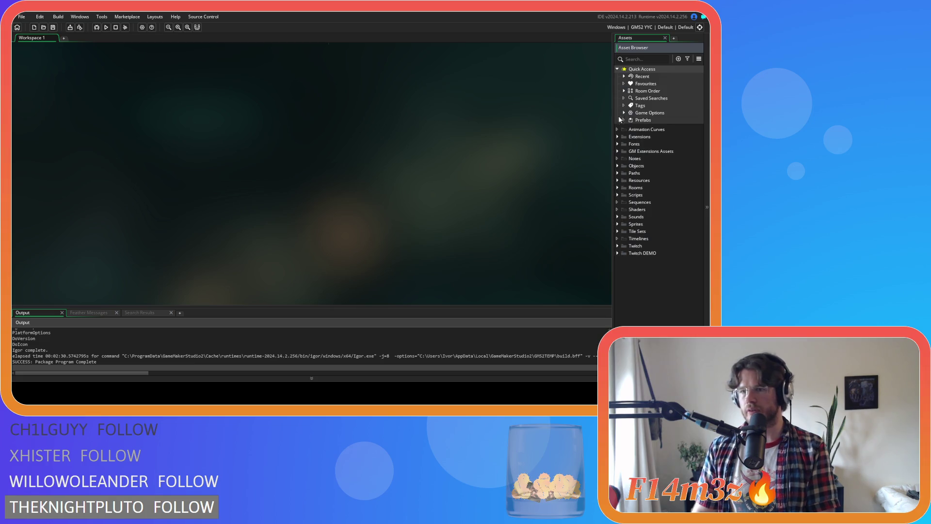
Expand Objects > Plants, open ob_miracle_tree, and select ob_tree.
left_click(618, 166)
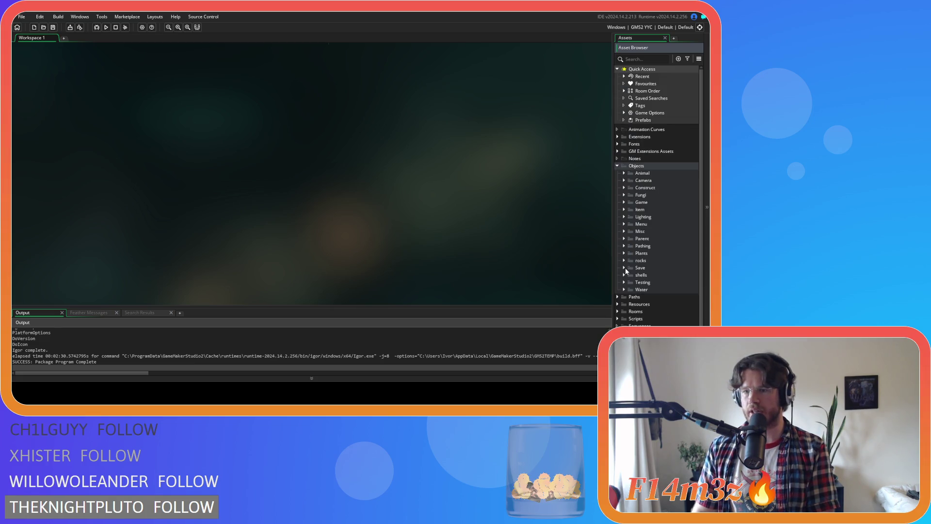
left_click(625, 253)
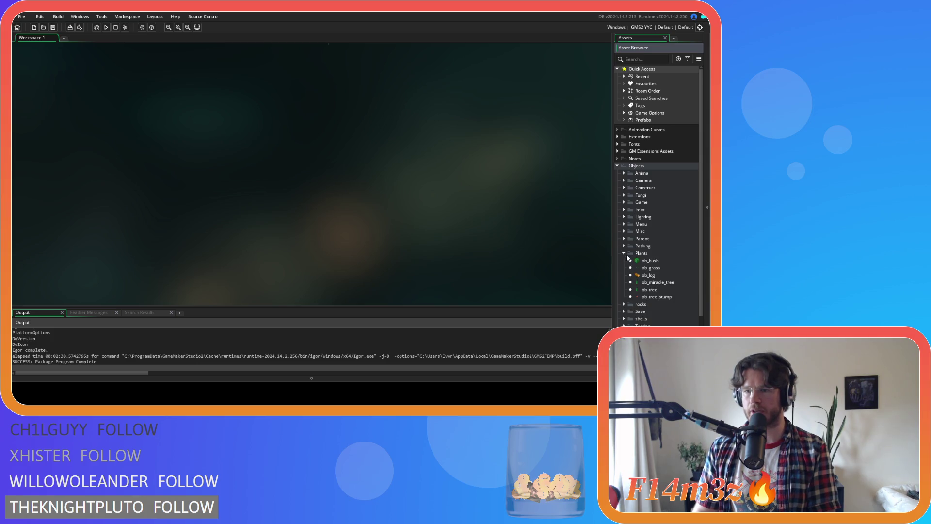
double_click(665, 281)
left_click(663, 291)
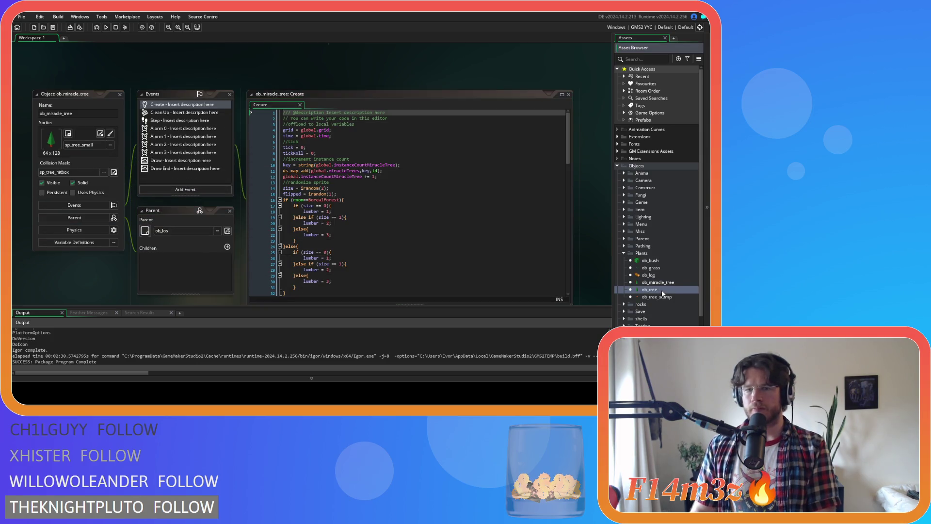
Open ob_tree, review its Step event code, then close the Step event.
double_click(663, 291)
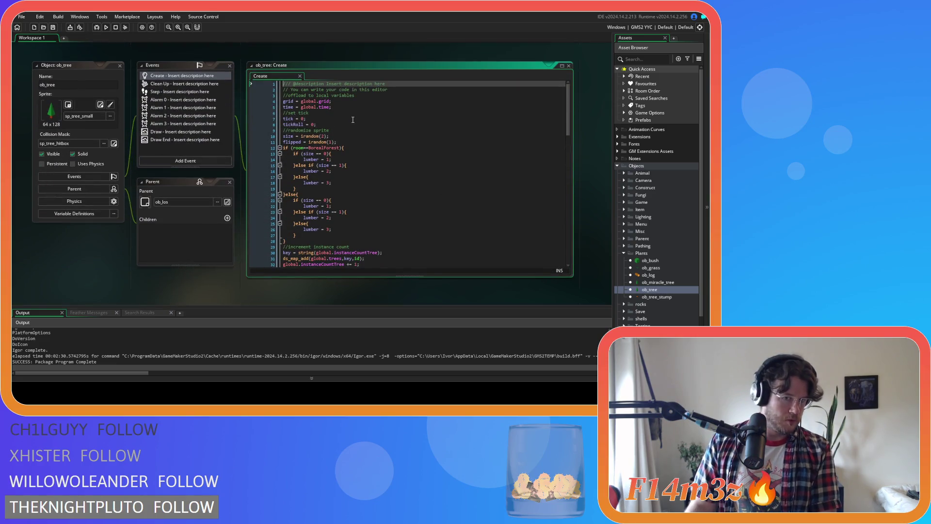
left_click(180, 91)
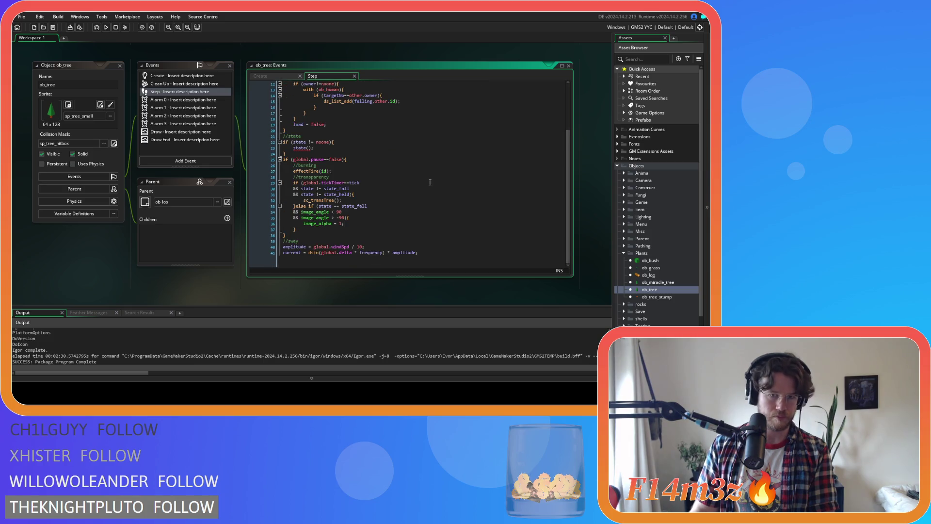
scroll(430, 183, "up", 4)
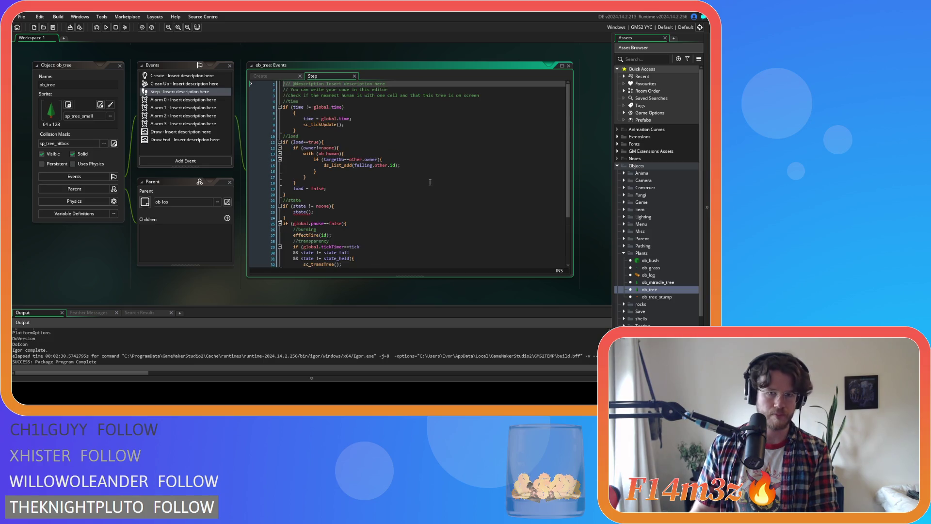
left_click(354, 76)
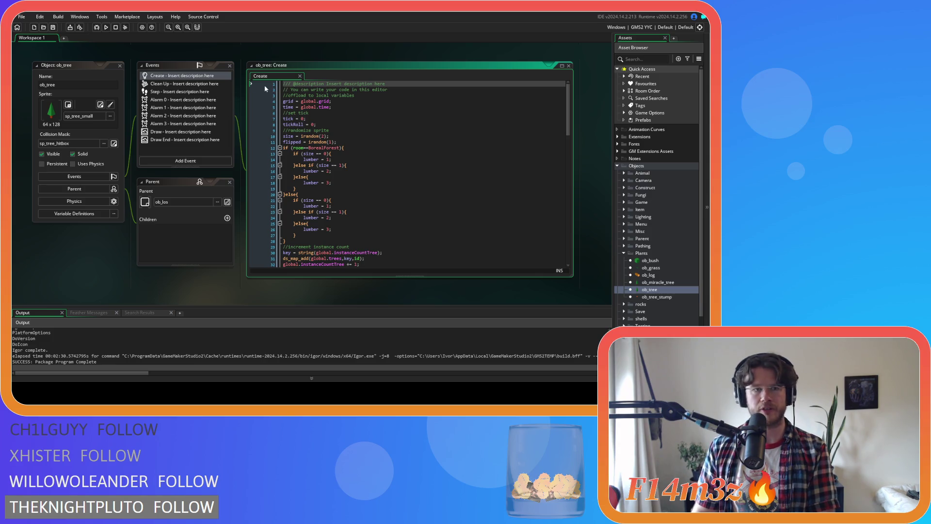
Open the Alarm 3 event code and place the cursor at the end of line 3.
left_click(178, 132)
double_click(169, 124)
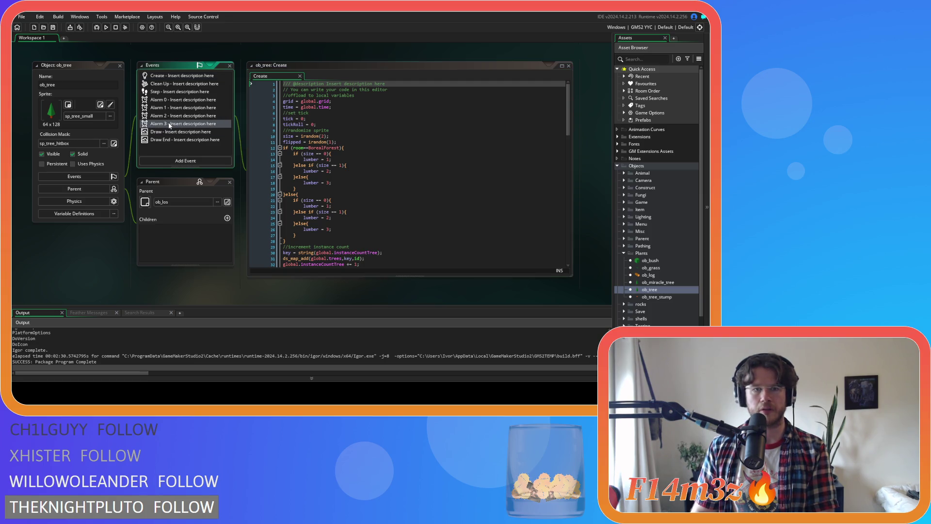
left_click(337, 97)
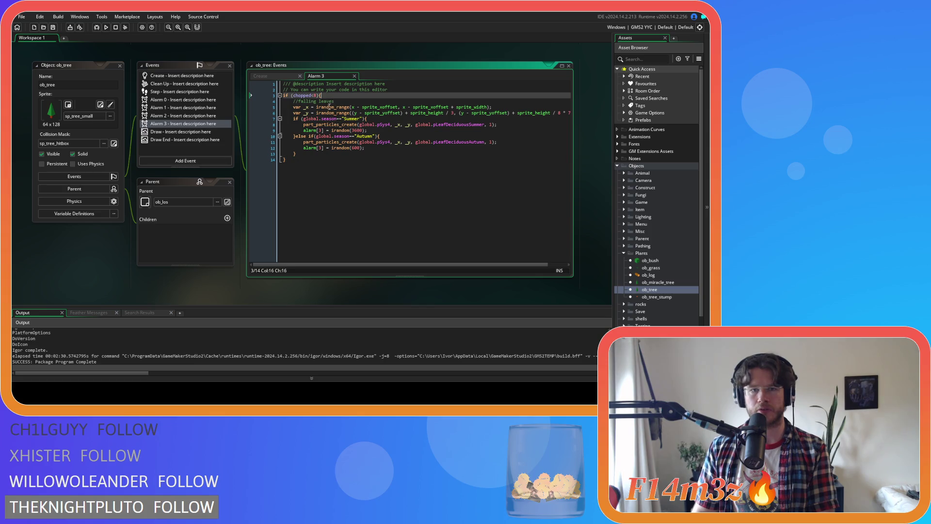
left_click(294, 96)
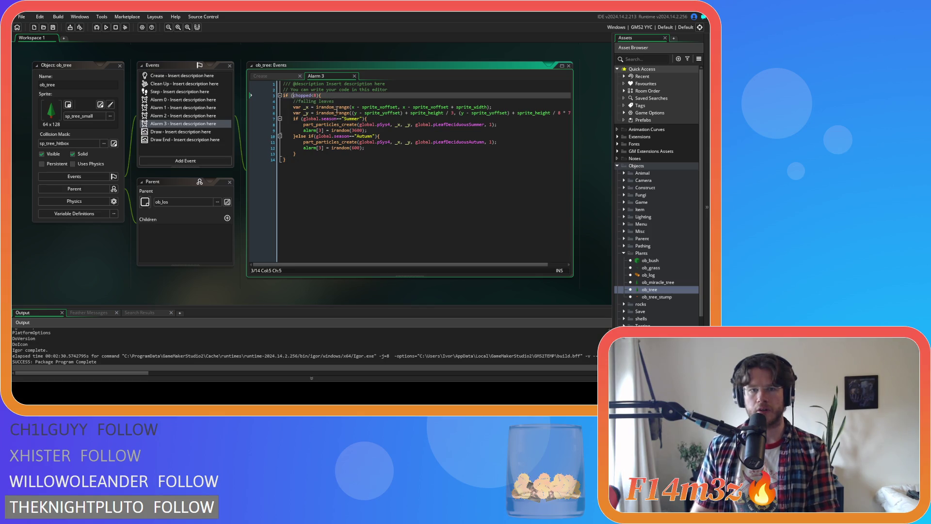
key("Return")
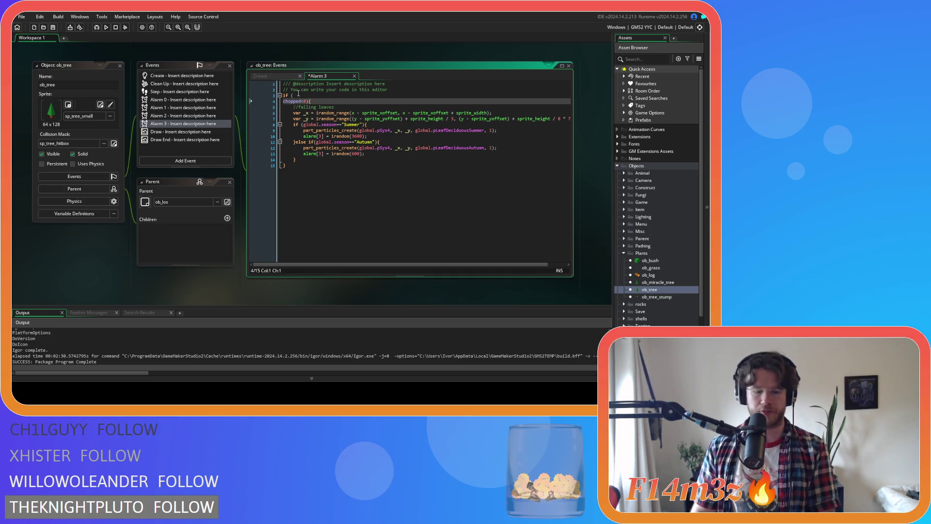
type("!")
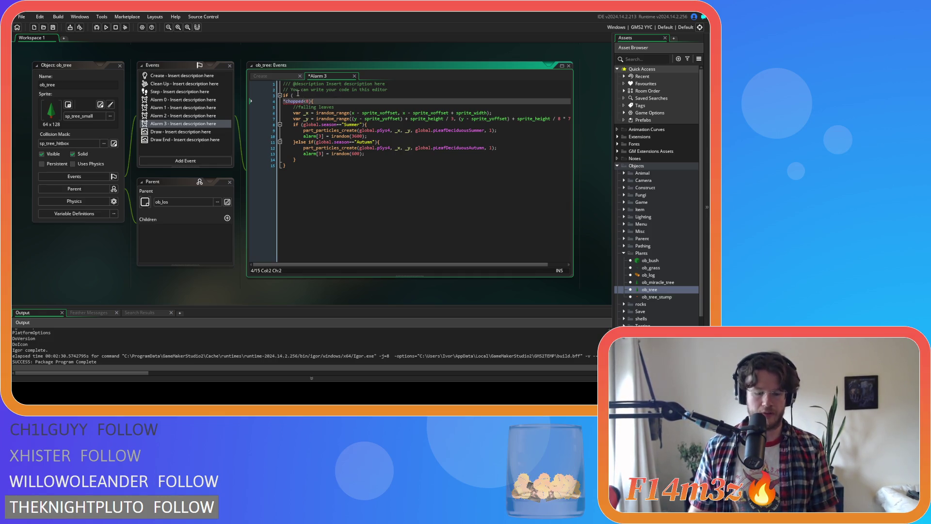
key("BackSpace")
type("&&")
left_click(297, 96)
type("alobal.pause")
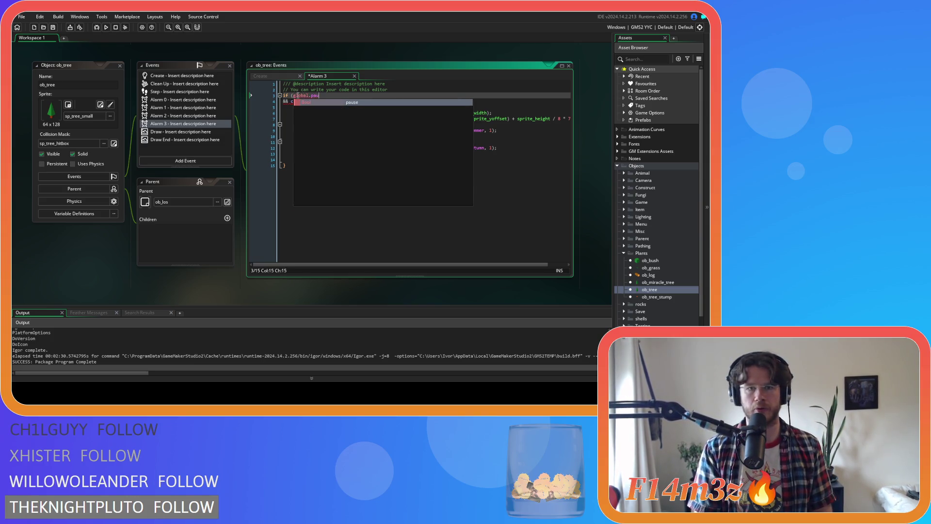
type("false")
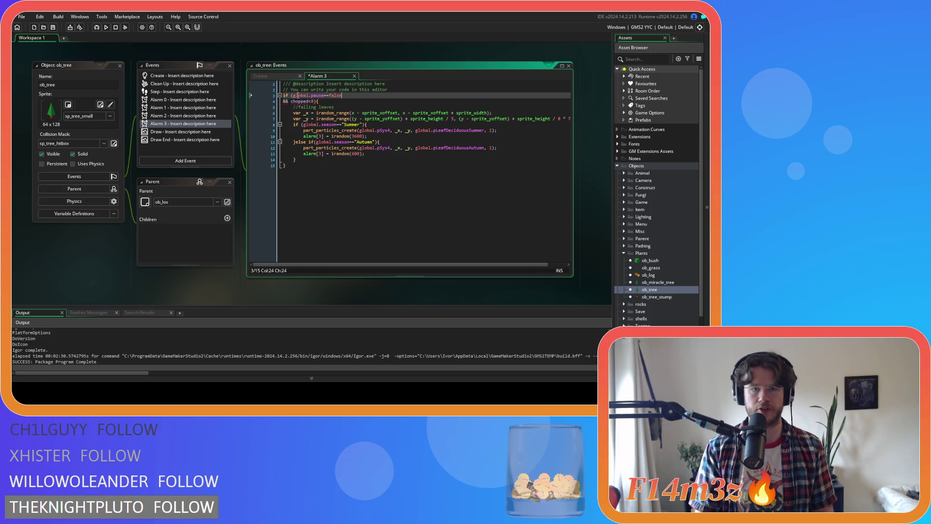
left_click(291, 101)
left_click_drag(291, 101, 292, 95)
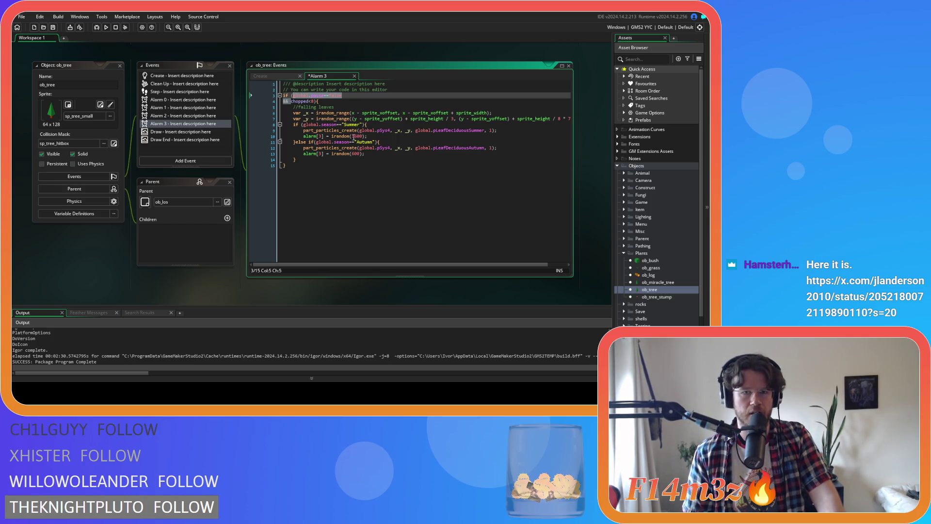
left_click_drag(330, 137, 383, 138)
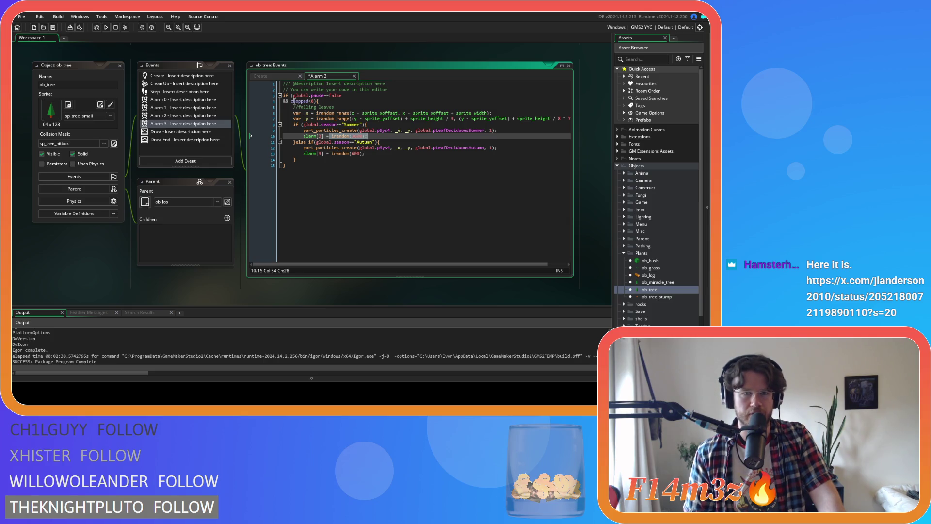
left_click_drag(290, 101, 293, 95)
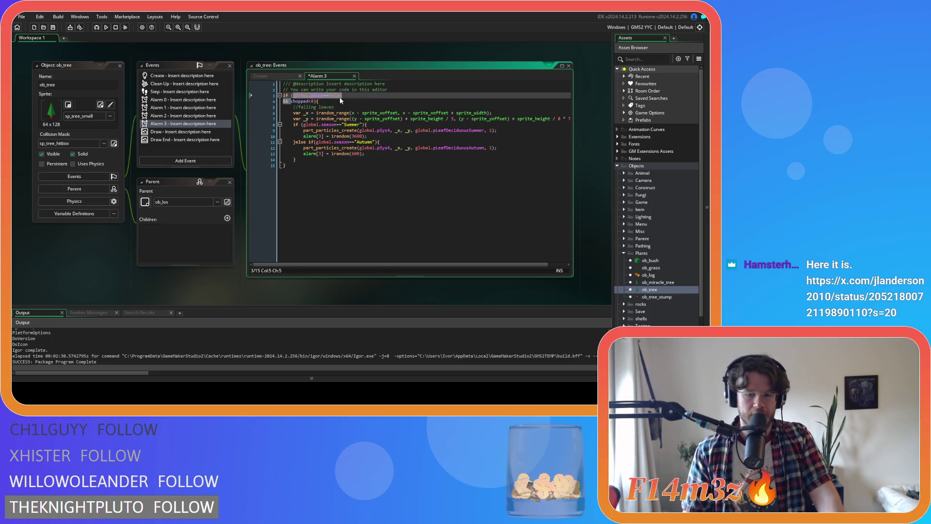
key("BackSpace")
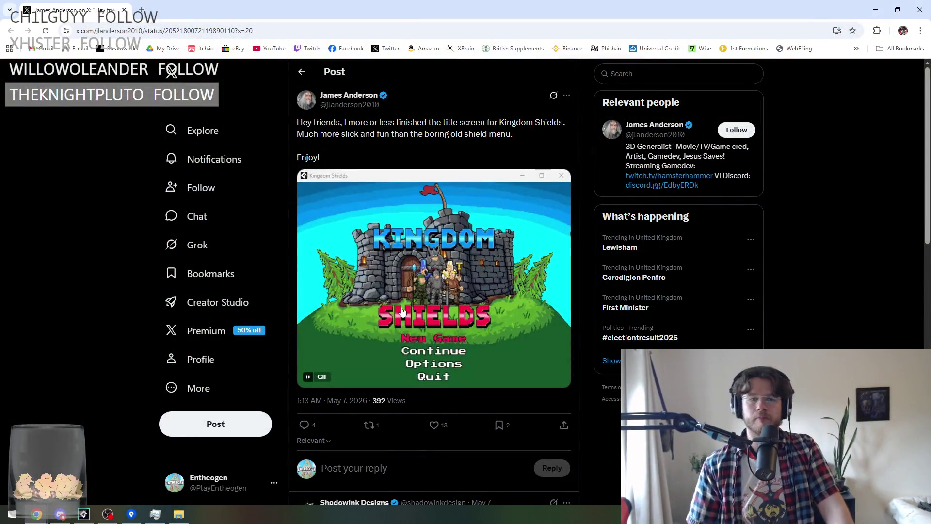
Pause the Kingdom Shields title screen GIF, then play it again.
left_click(318, 373)
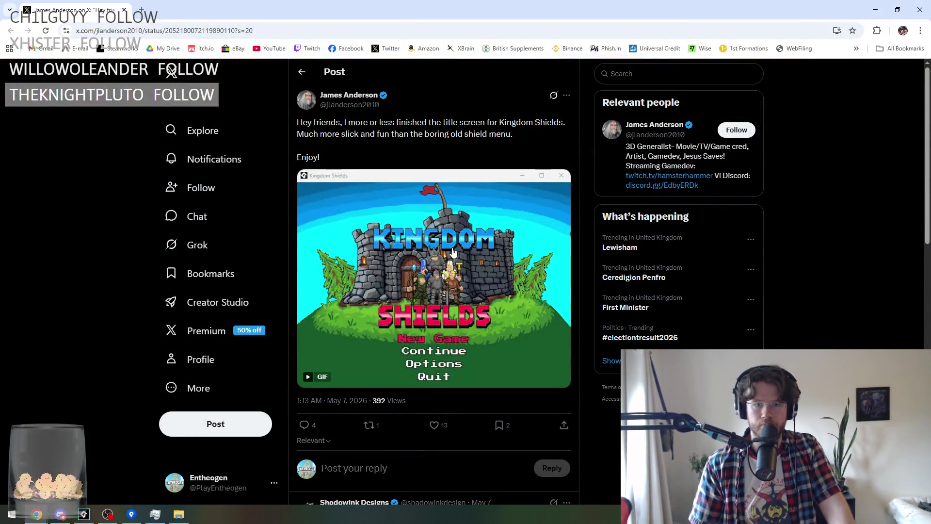
left_click(451, 276)
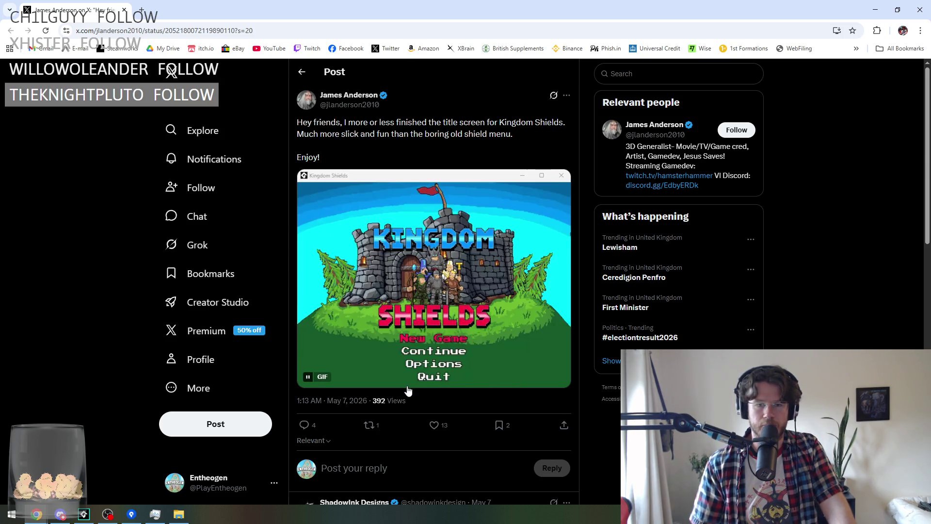
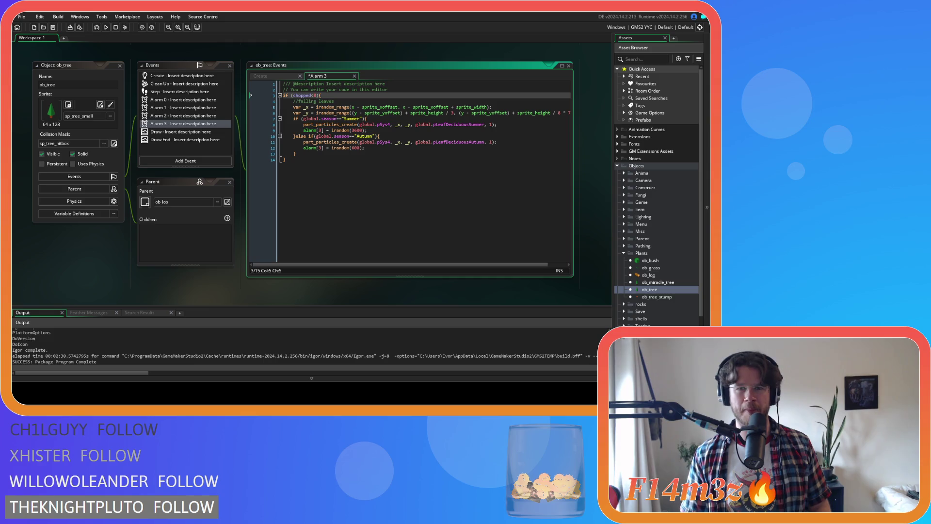
Check the Summer/Autumn leaf-particle branches in ob_tree's Alarm 3 code and save it.
left_click(416, 124)
left_click(373, 150)
left_click(380, 155)
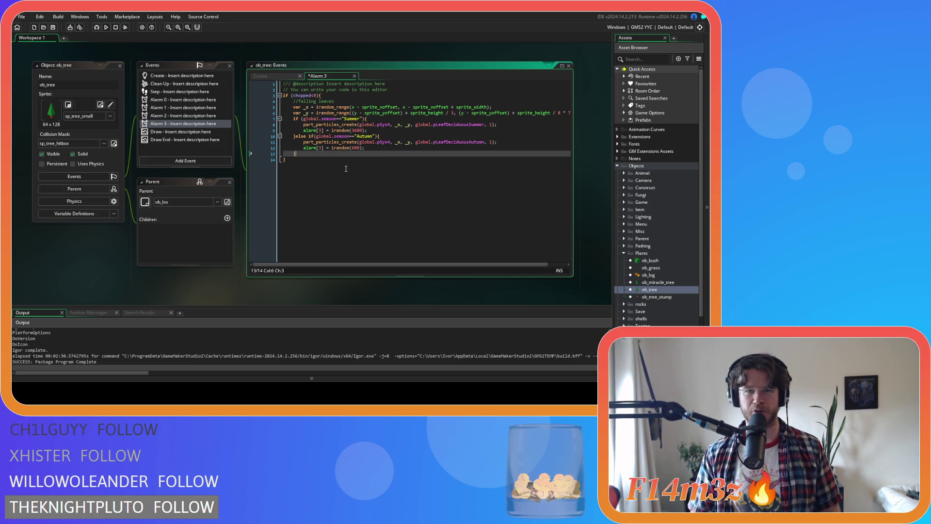
key("Down")
key("Up")
key("Down")
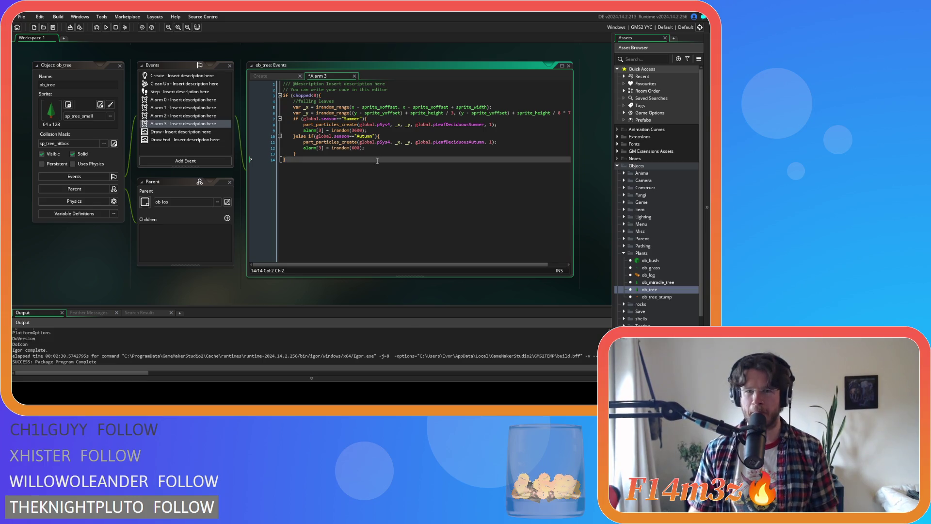
key("ctrl+s")
left_click(367, 107)
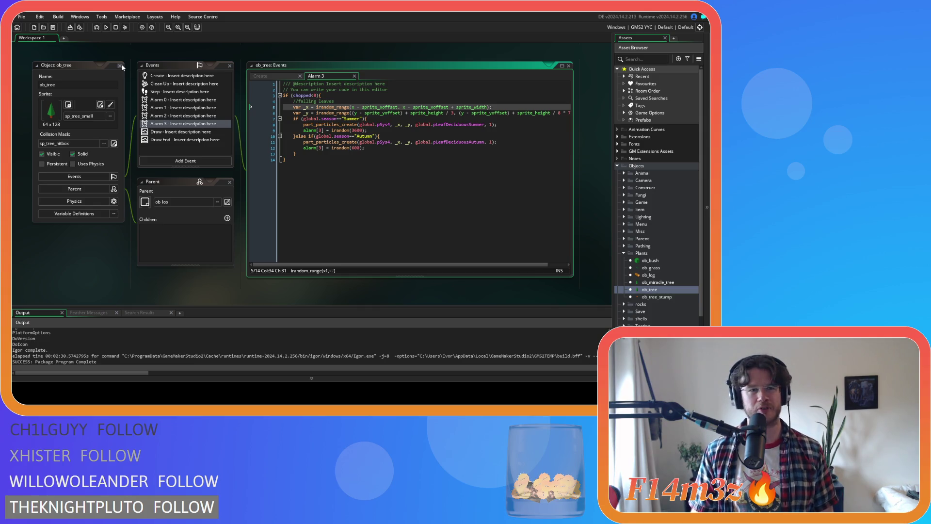
Close ob_tree and open ob_pause's Step event from the Game objects folder.
left_click(121, 65)
left_click(625, 252)
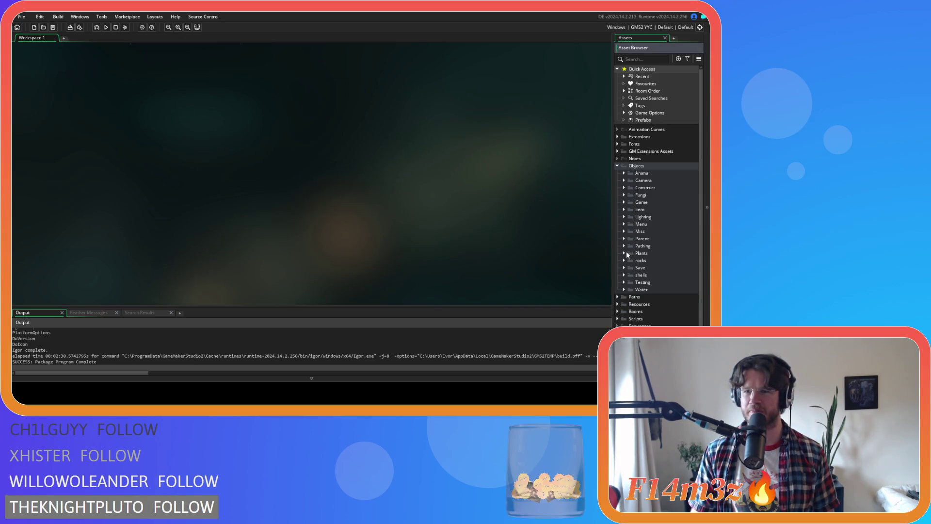
left_click(624, 202)
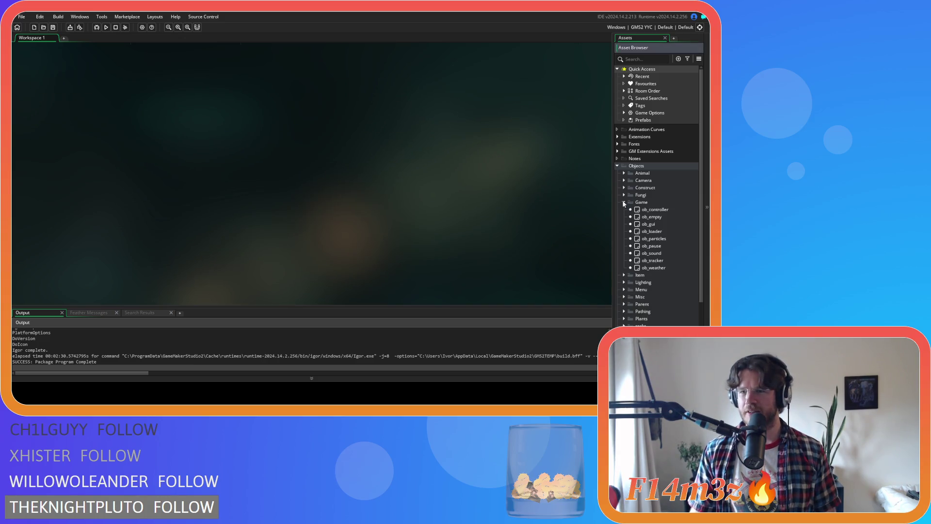
double_click(651, 246)
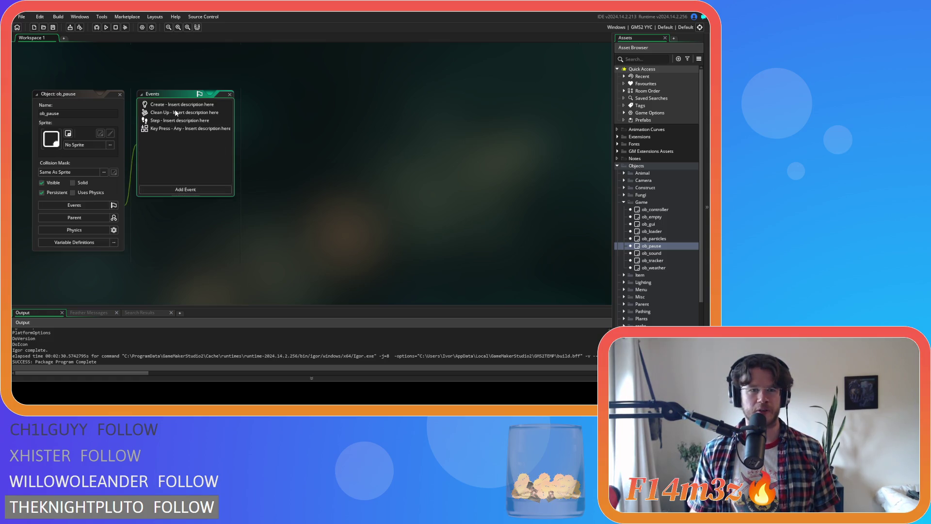
double_click(159, 121)
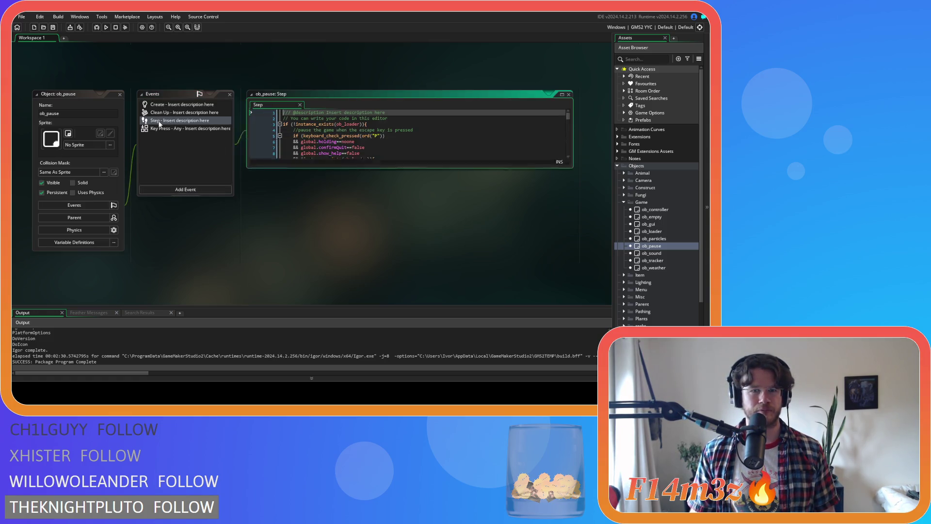
Review the particle system auto-update lines 18–20 in ob_pause's Step code.
scroll(386, 176, "down", 5)
scroll(385, 175, "up", 5)
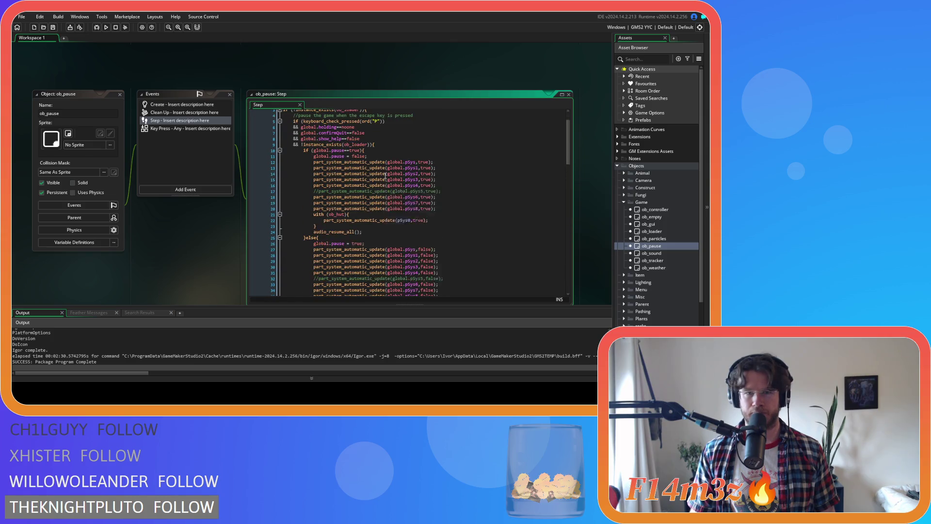
left_click(470, 207)
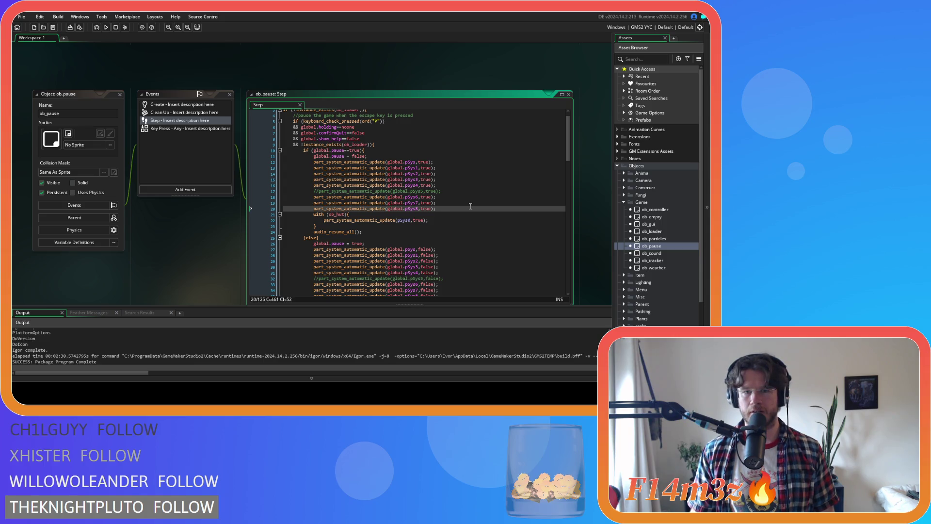
mouse_move(471, 207)
left_mouse_down()
mouse_move(414, 168)
mouse_move(417, 205)
mouse_move(421, 180)
left_mouse_up()
left_click(352, 197)
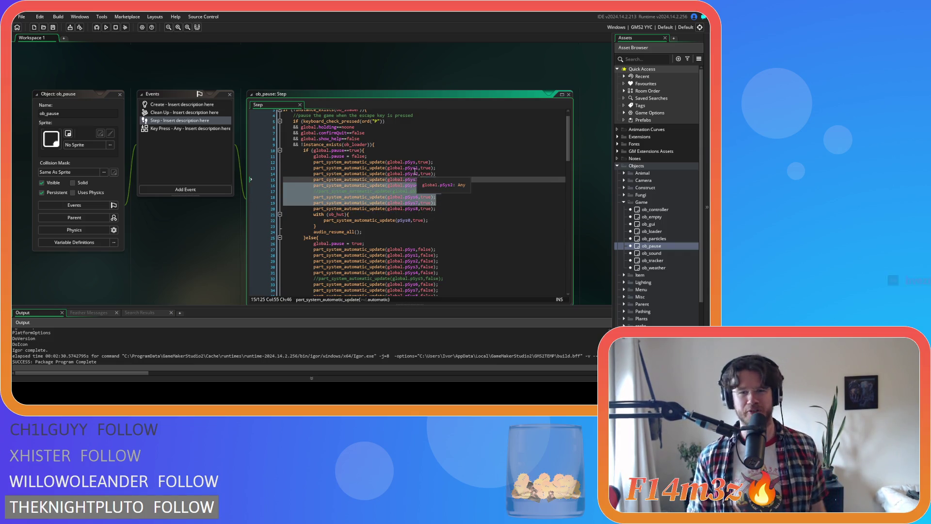
left_click(441, 208)
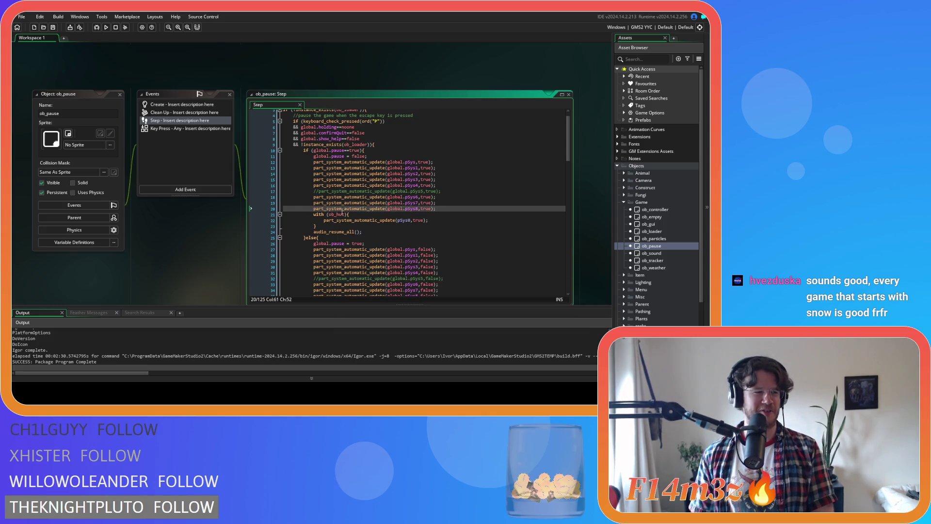
left_click(442, 202)
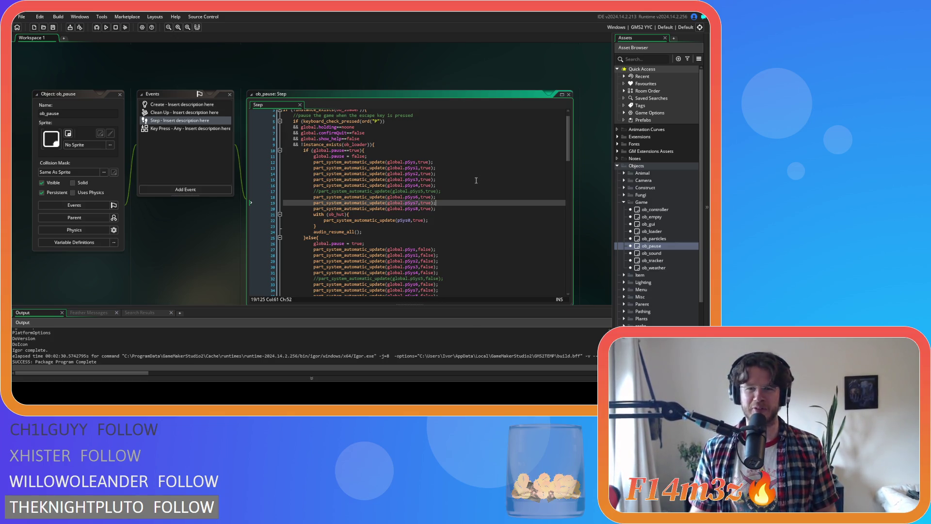
key("Down")
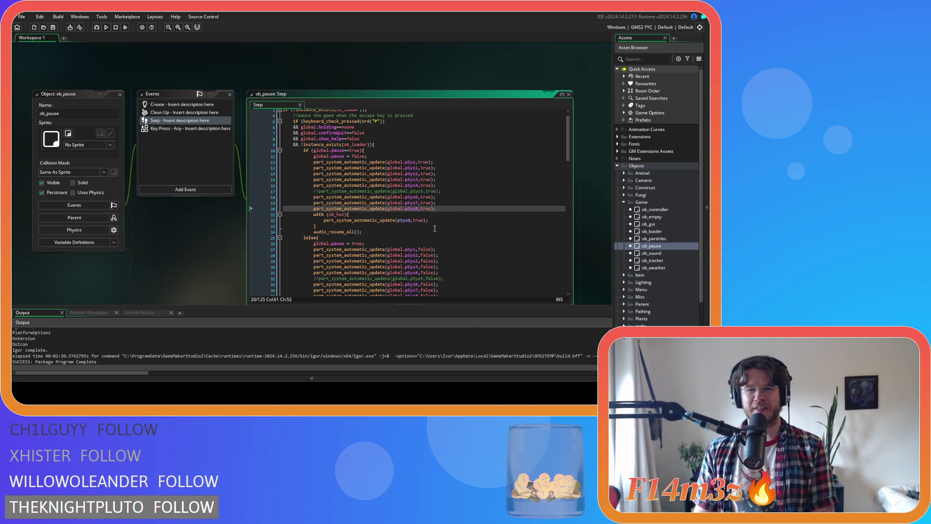
Duplicate the with (ob_hut) block and retarget the copy to ob_tree.
left_click_drag(325, 227, 315, 213)
scroll(356, 168, "down", 4)
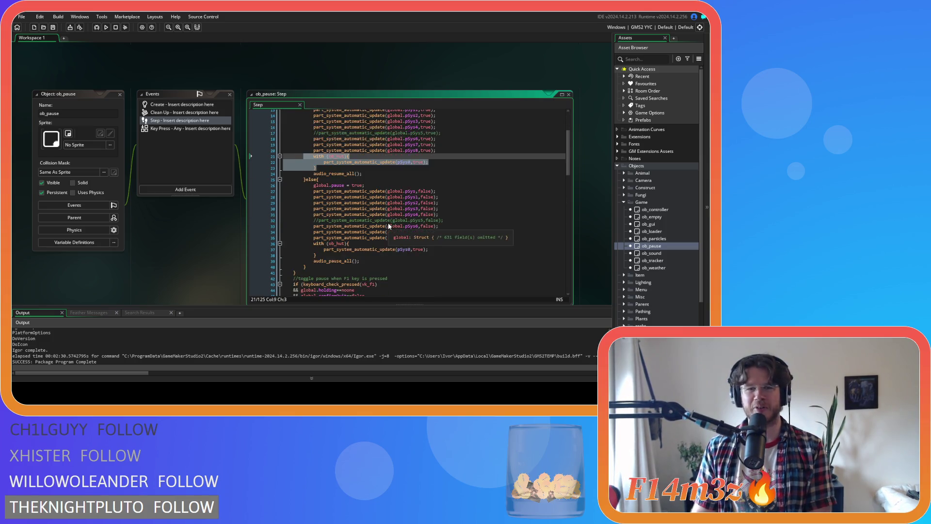
scroll(355, 168, "up", 3)
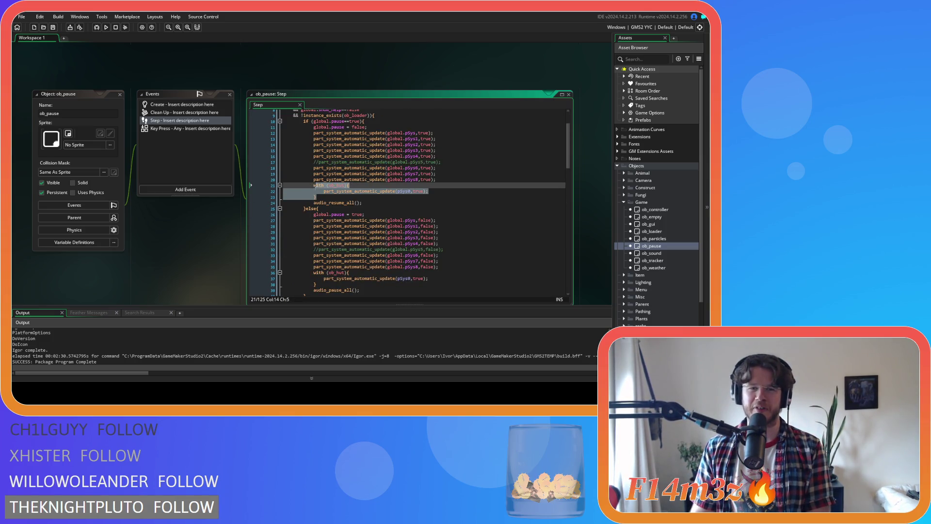
key("ctrl+d")
left_click(348, 201)
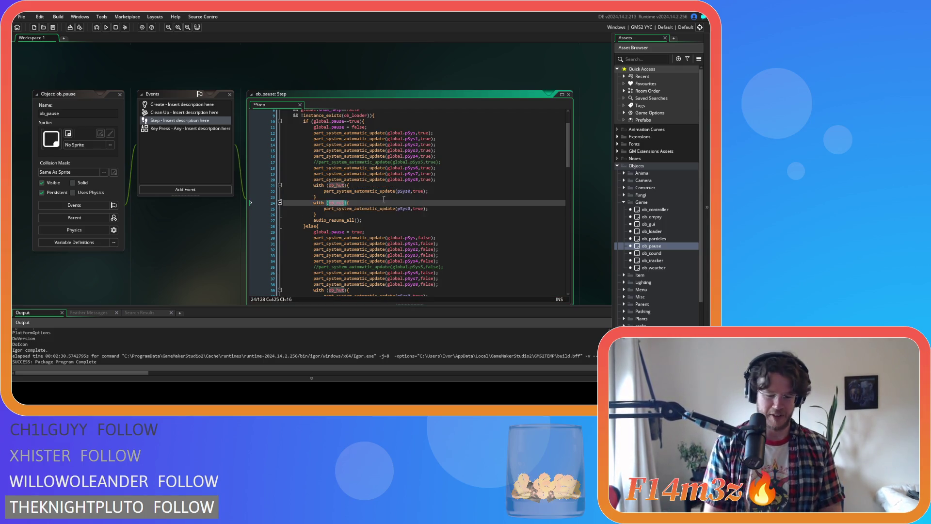
type("ob_tree")
left_click(416, 186)
Replace the copied pSys0 update statement with alarm[3] = -1;.
left_click_drag(429, 209, 324, 213)
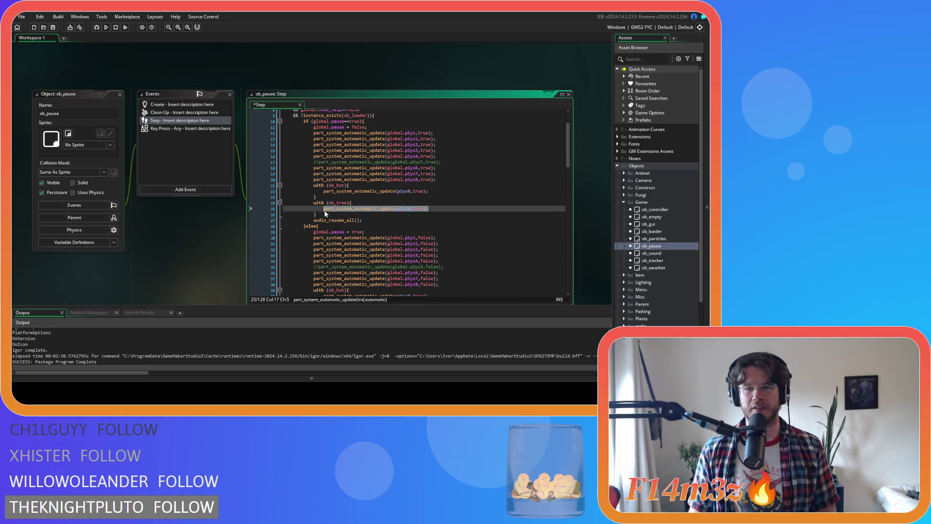
type("alarm")
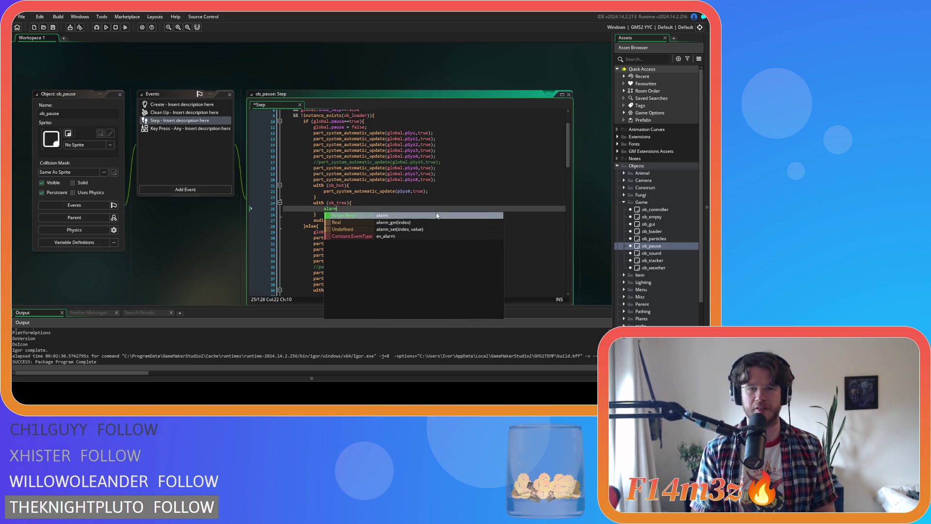
type("[3] = -")
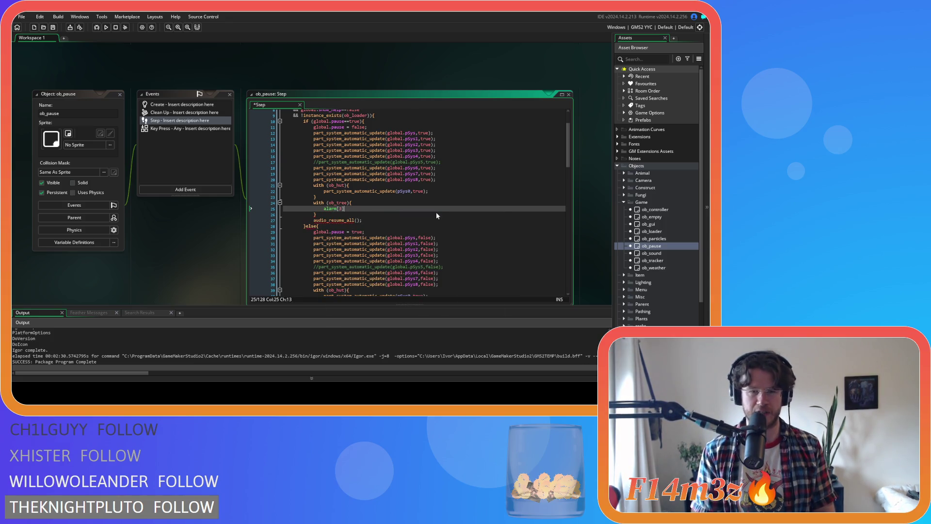
type("1;")
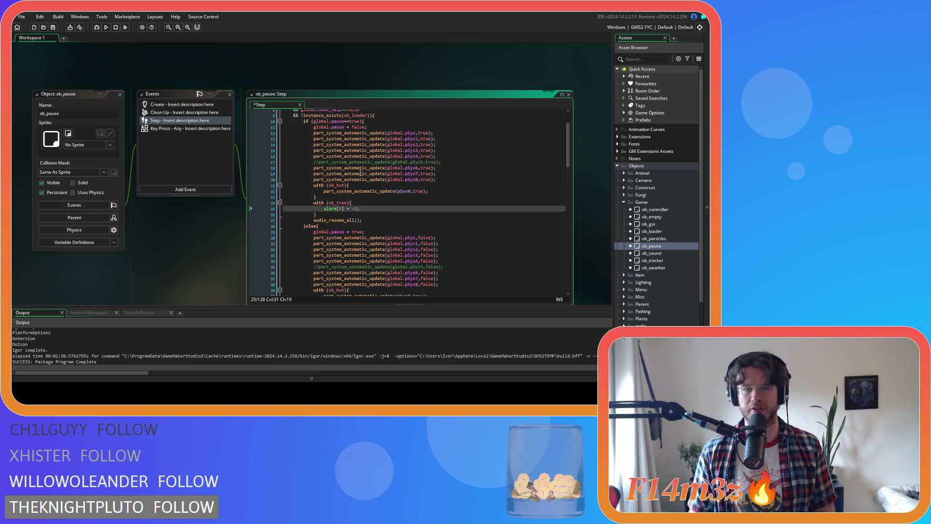
left_click(352, 209)
type("-1")
left_click_drag(357, 209, 351, 209)
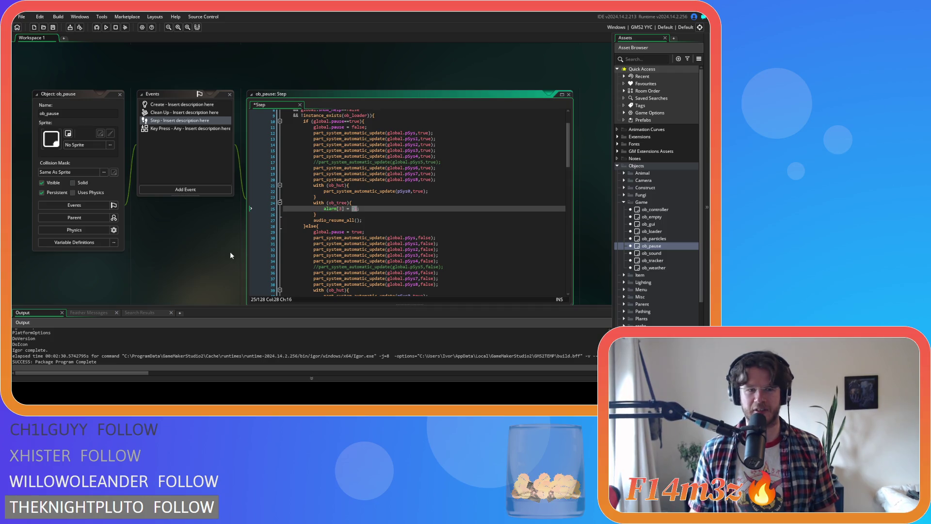
scroll(226, 232, "up", 5)
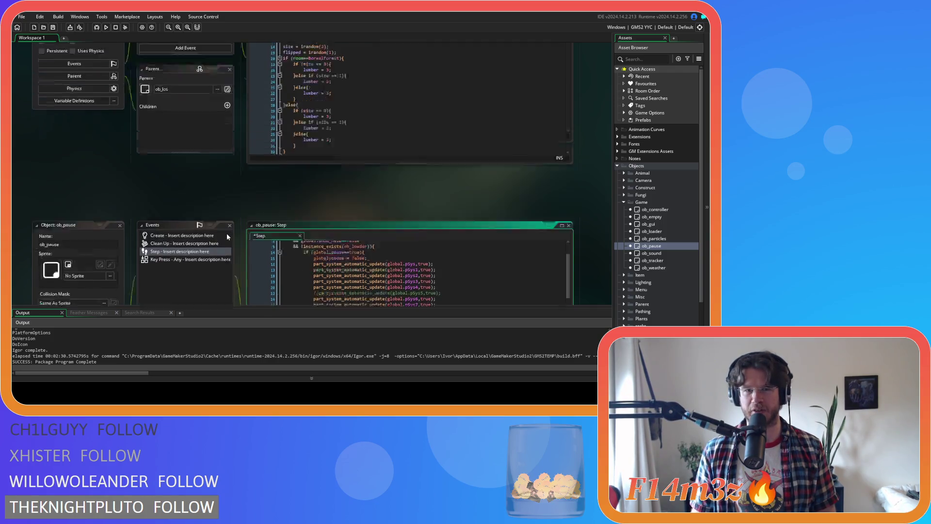
Copy the season if/else lines from ob_miracle_tree's Alarm 3 and return to ob_pause.
scroll(227, 236, "down", 2)
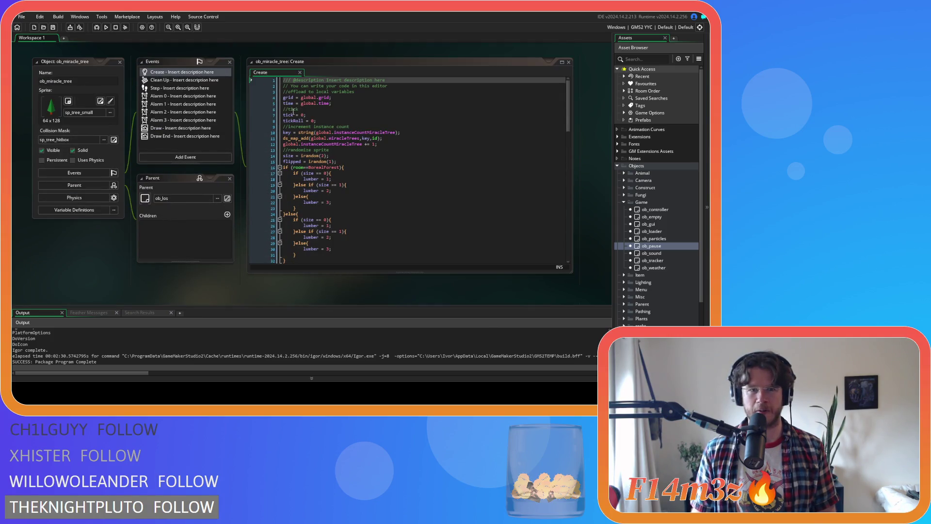
left_click(156, 121)
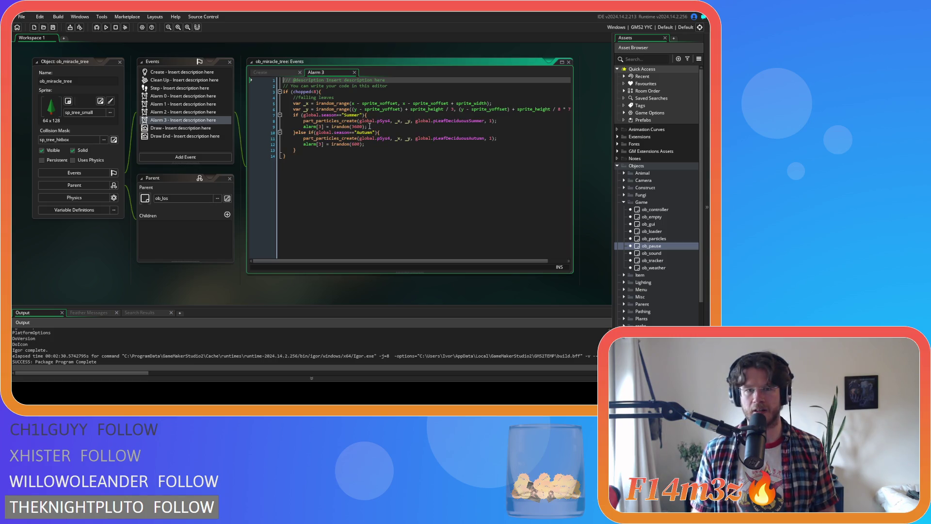
left_click_drag(304, 150, 293, 114)
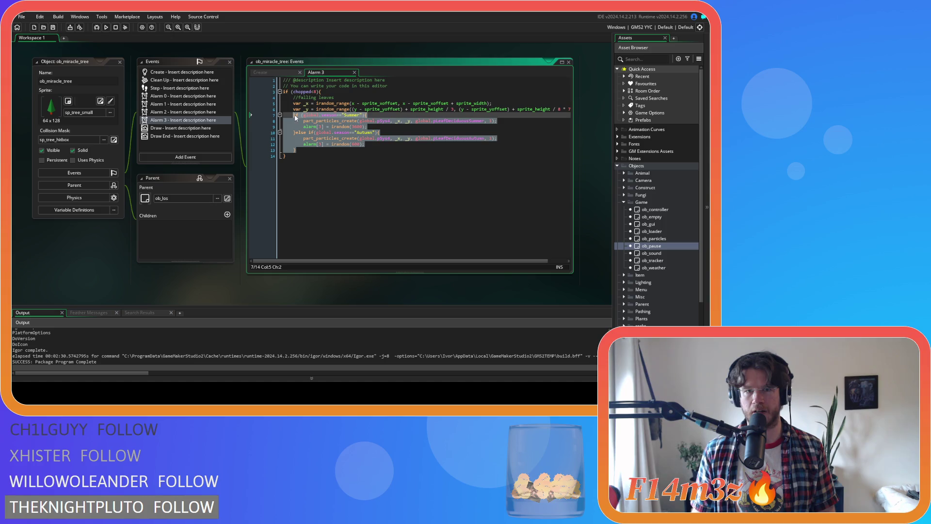
right_click(305, 127)
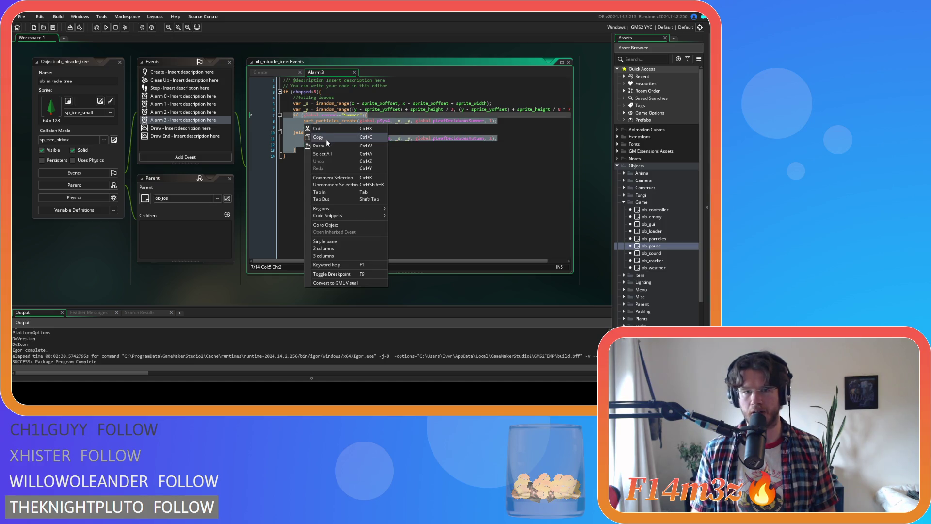
left_click(328, 140)
left_click(357, 154)
scroll(220, 217, "up", 5)
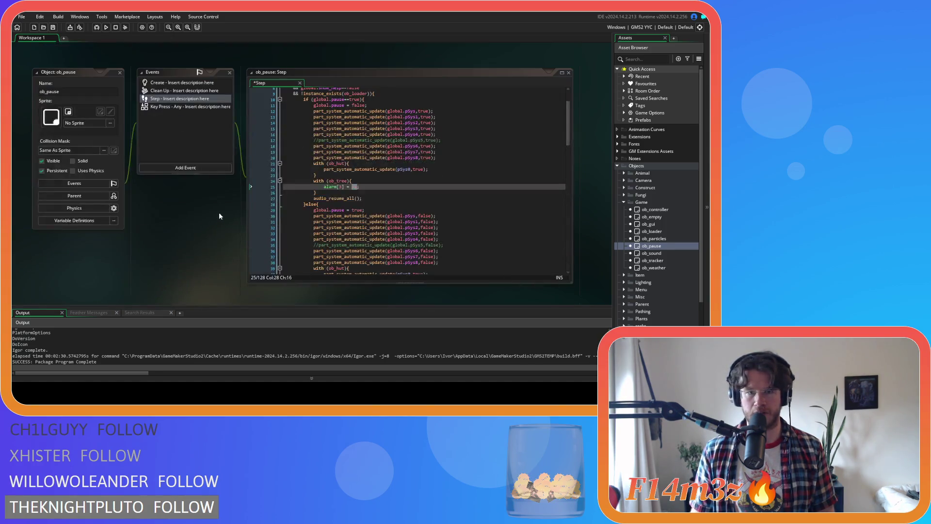
Paste the season if/else into the unpause ob_tree block, indent it, and remove its particle lines.
left_click_drag(363, 186, 324, 187)
key("ctrl+v")
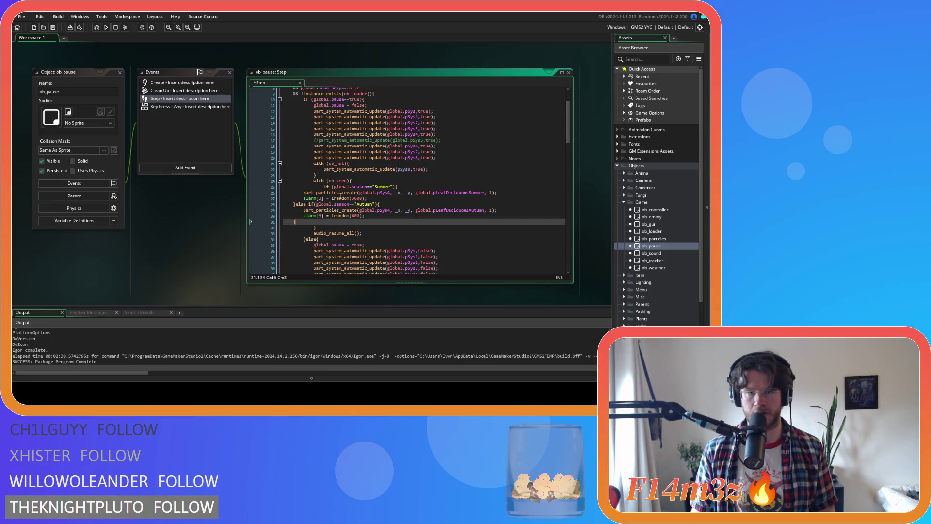
mouse_move(321, 222)
left_mouse_down()
mouse_move(291, 216)
mouse_move(283, 192)
left_mouse_up()
key("Tab")
key("Tab")
key("Tab")
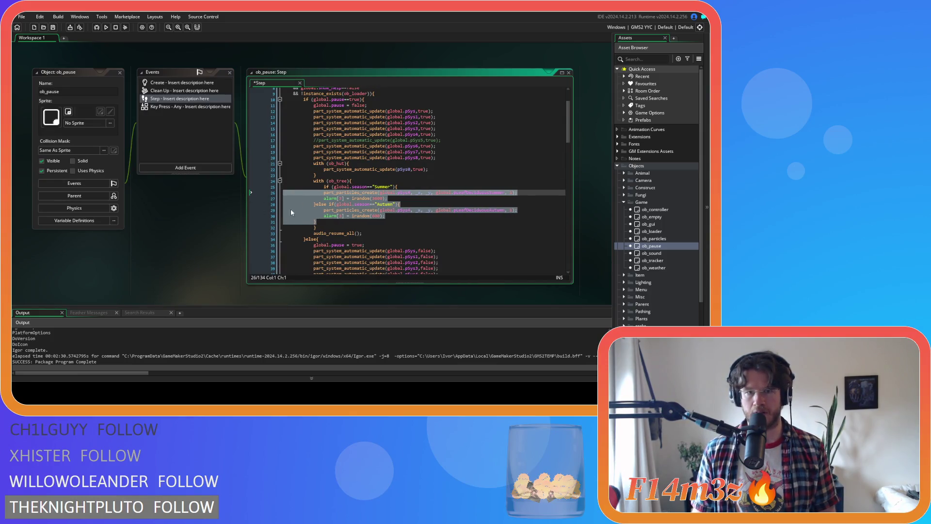
left_click(414, 214)
key("shift+Home")
key("shift+Home")
key("BackSpace")
key("BackSpace")
left_click(530, 193)
key("shift+Home")
key("shift+Home")
key("BackSpace")
key("BackSpace")
key("Down")
key("Down")
Duplicate the with (ob_tree) block and rename the copy to ob_miracle_tree.
left_click_drag(318, 216, 283, 181)
key("ctrl+d")
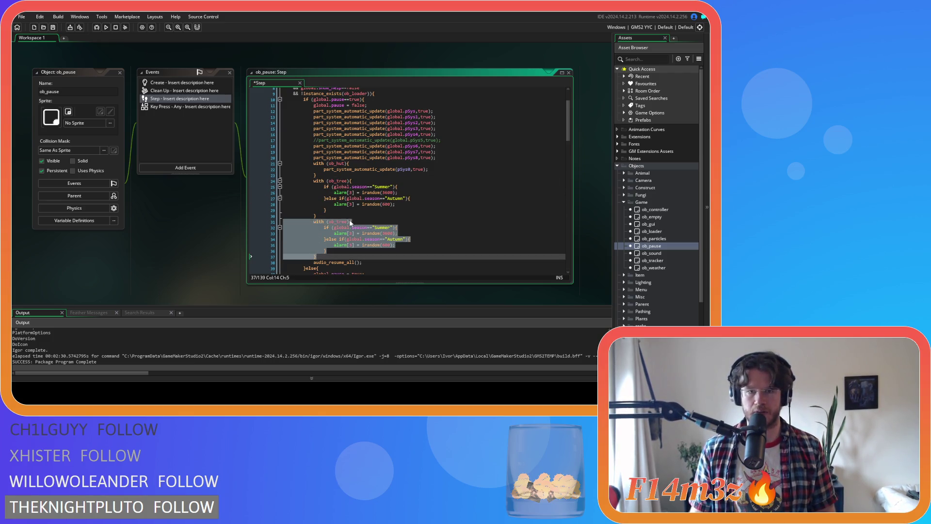
left_click(338, 221)
type("miracle")
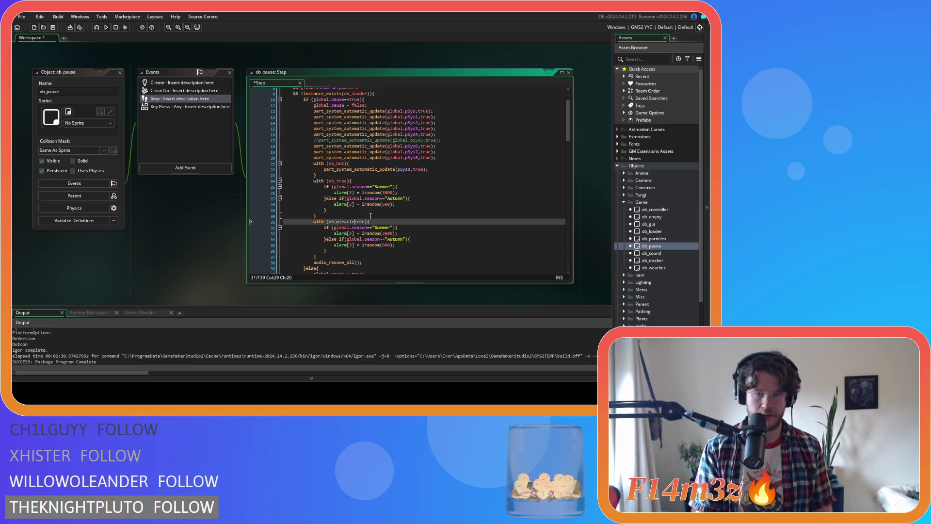
left_click(360, 221)
type("_")
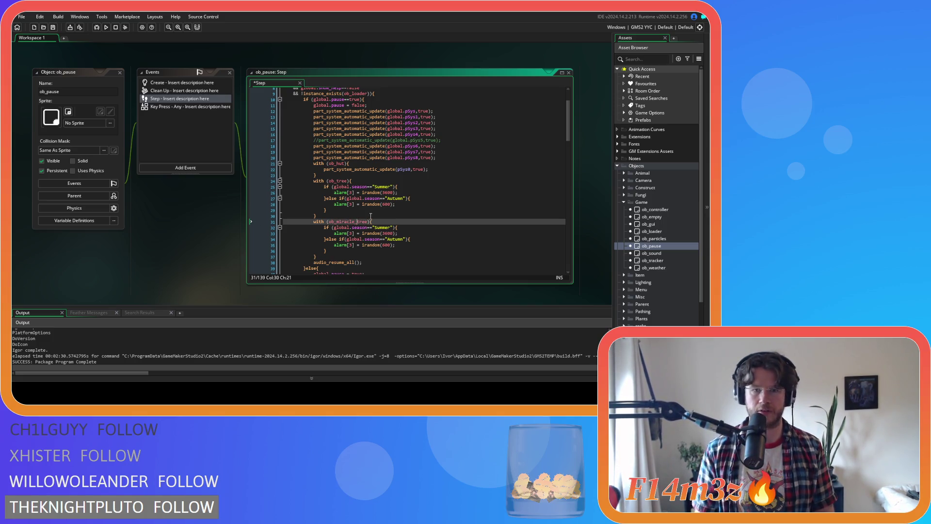
left_click(389, 245)
Copy the ob_tree and ob_miracle_tree alarm blocks.
scroll(388, 245, "down", 3)
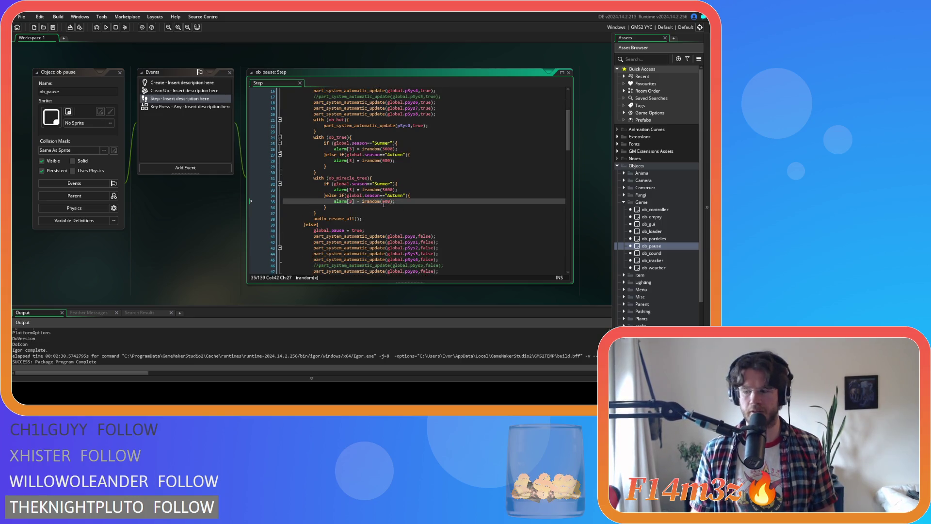
left_click(346, 201)
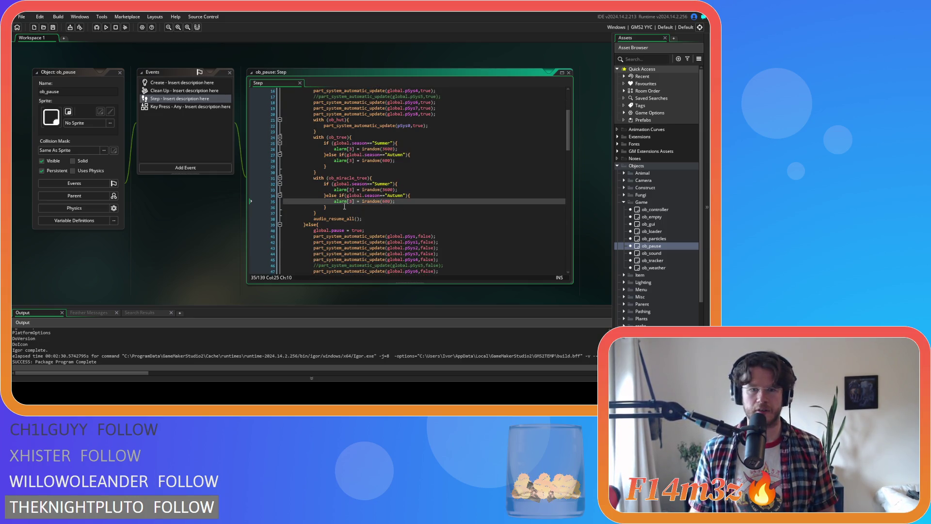
scroll(344, 207, "up", 2)
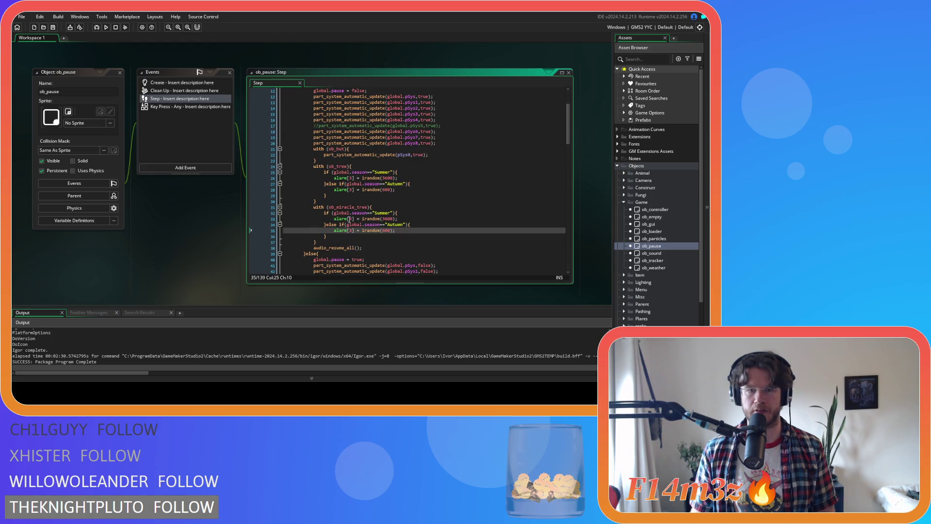
scroll(349, 219, "down", 2)
left_click_drag(317, 213, 312, 137)
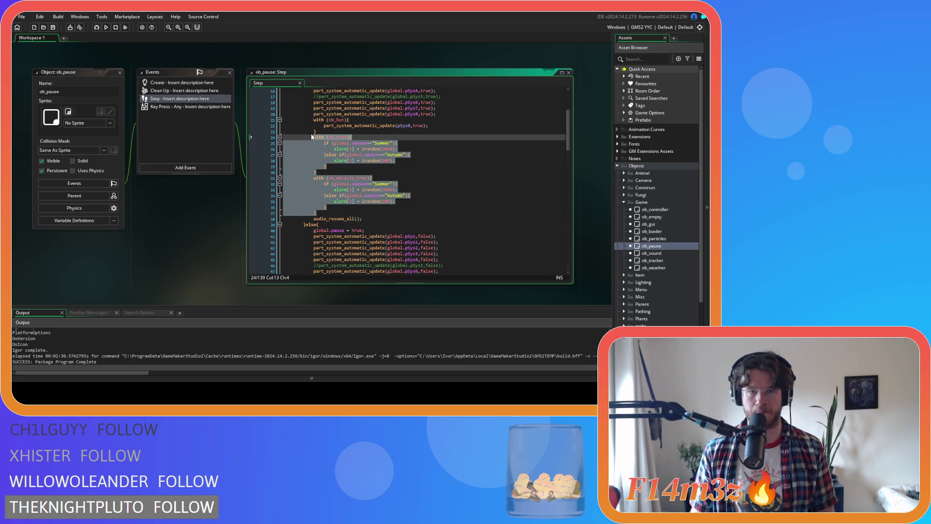
right_click(340, 152)
left_click(349, 160)
Paste the tree alarm blocks into the pause branch after the ob_hut block.
scroll(406, 203, "up", 4)
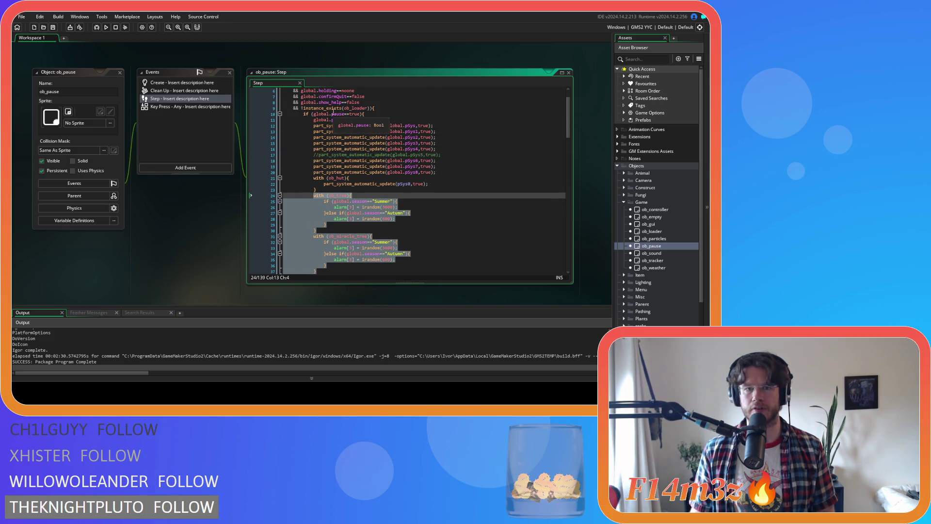
left_click_drag(332, 113, 363, 113)
scroll(392, 124, "up", 2)
left_click(376, 150)
scroll(420, 170, "down", 9)
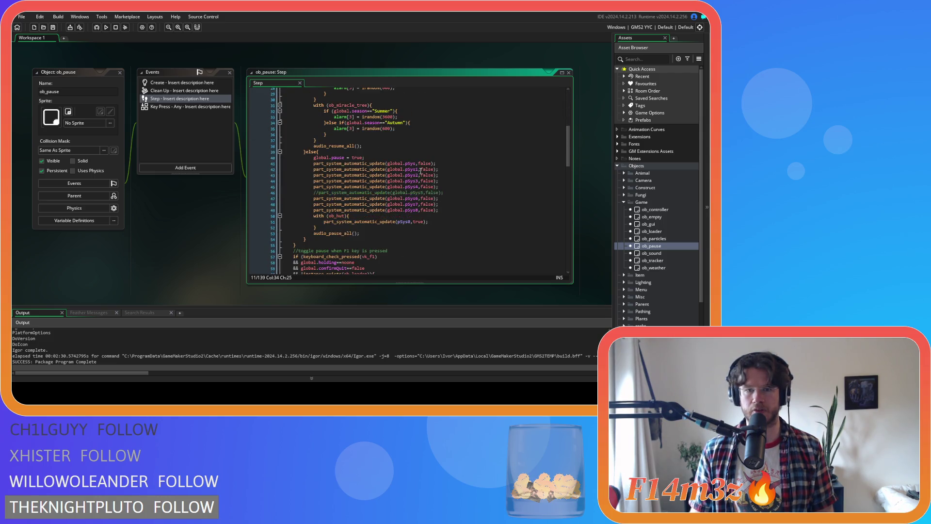
left_click(358, 158)
left_click(368, 227)
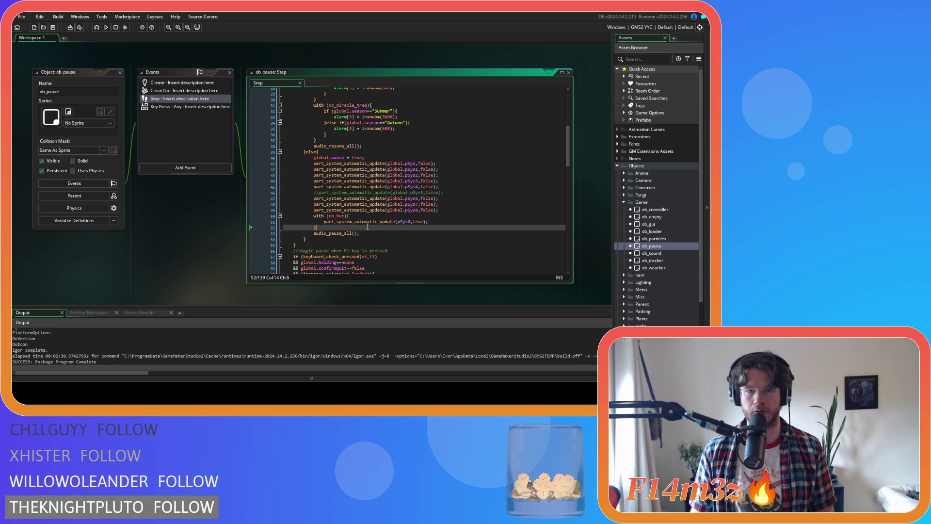
key("ctrl+v")
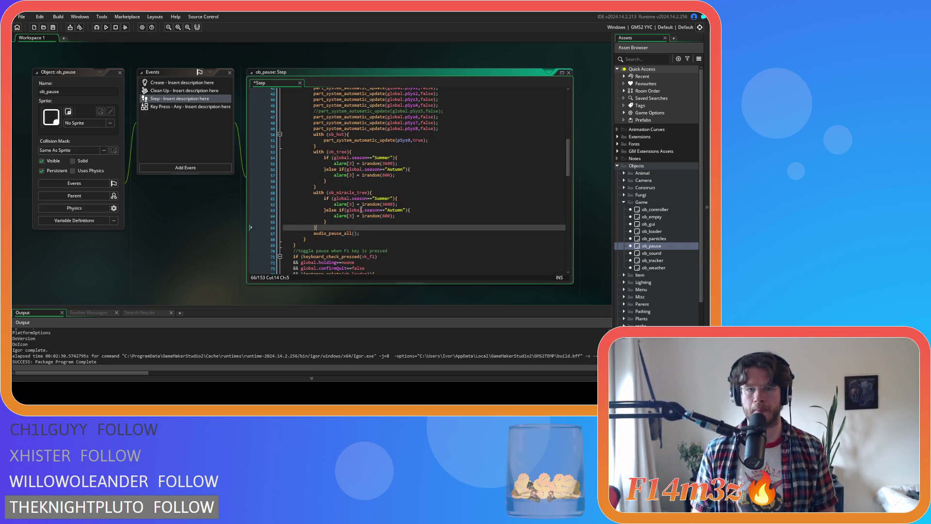
Strip ob_tree's season checks in the pause branch and set its alarm[3] to -1.
left_click_drag(327, 181, 281, 168)
key("BackSpace")
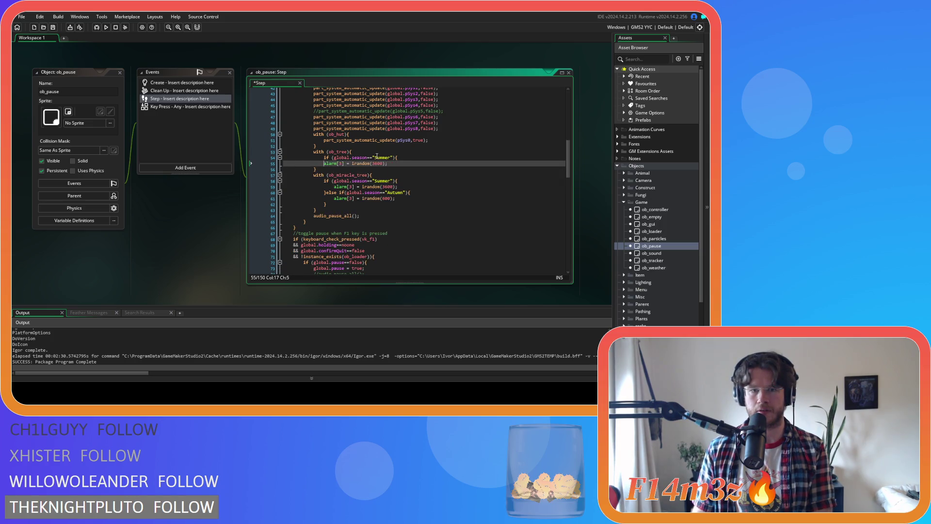
triple_click(377, 157)
key("BackSpace")
key("BackSpace")
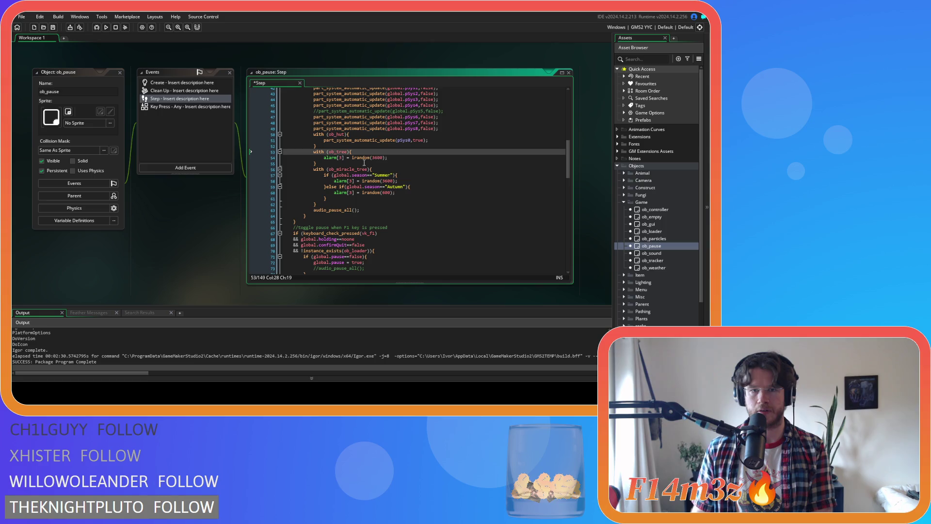
left_click_drag(353, 158, 385, 158)
type("-")
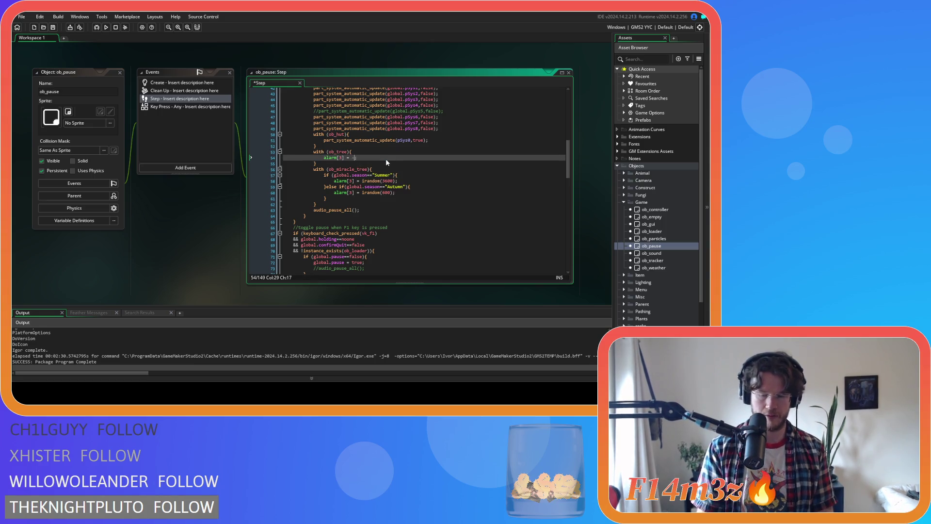
type("1;")
Remove ob_miracle_tree's Autumn branch, replace irandom(3600) with -1, and save.
left_click(326, 197)
mouse_move(326, 197)
left_mouse_down()
mouse_move(400, 180)
mouse_move(258, 175)
left_mouse_up()
key("BackSpace")
key("BackSpace")
left_click(334, 175)
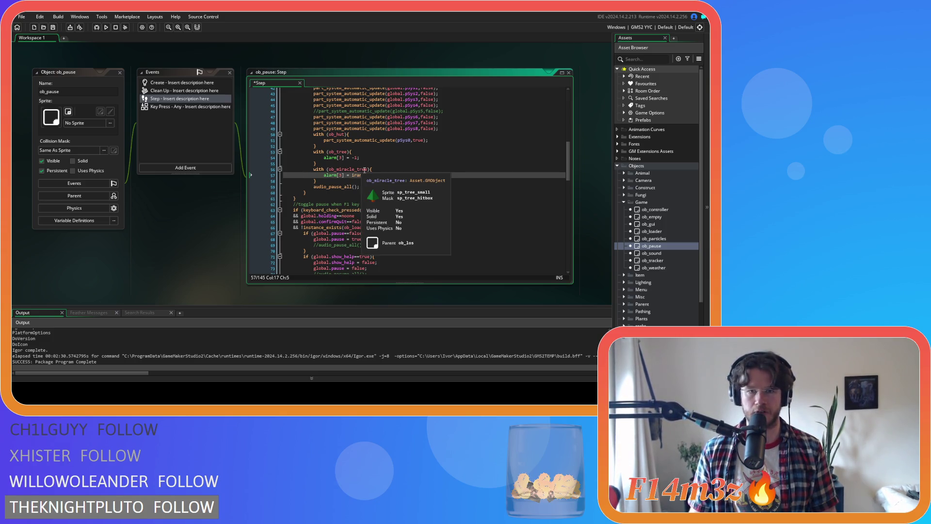
double_click(377, 175)
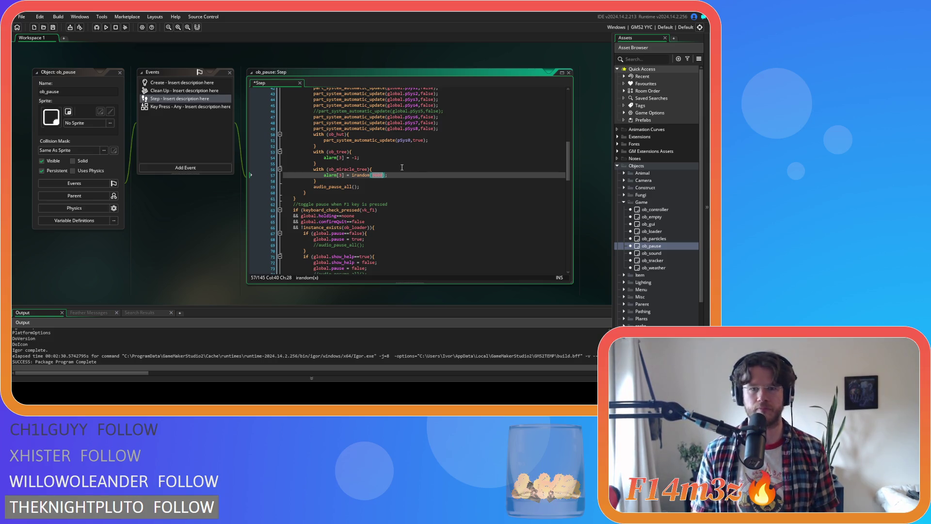
left_click_drag(352, 175, 387, 177)
type("-1;")
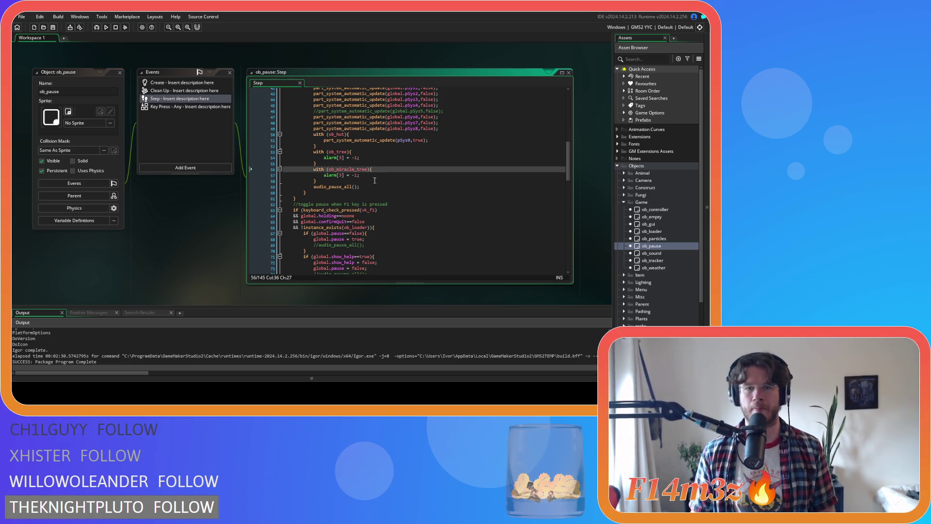
key("ctrl+s")
left_click(370, 169)
left_click(352, 175)
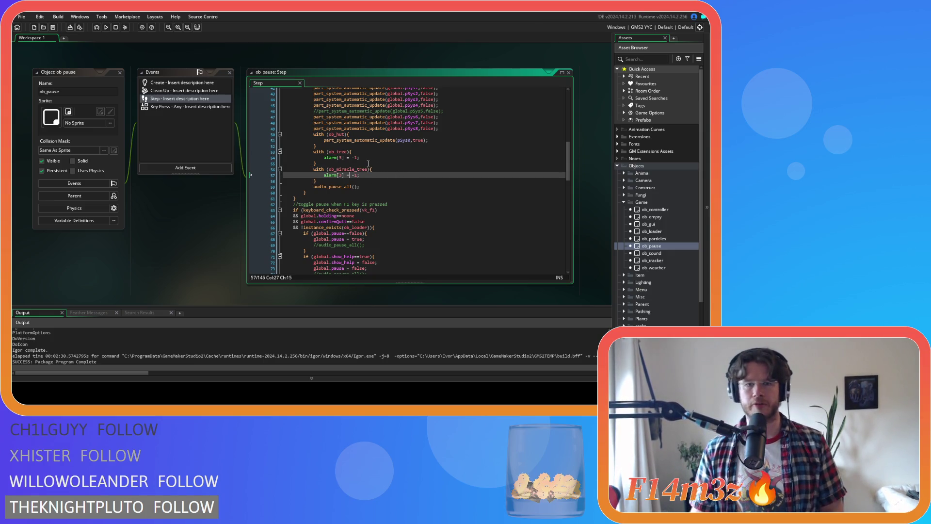
left_click(326, 181)
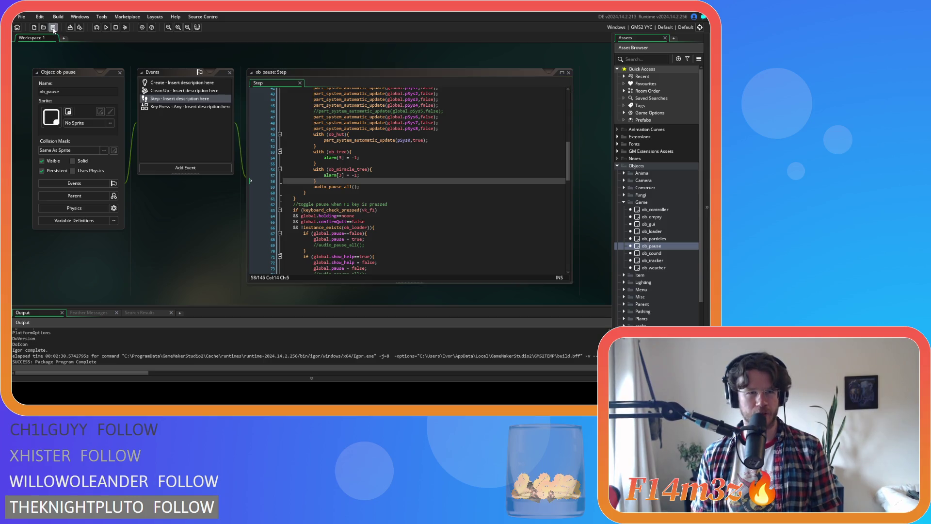
scroll(328, 172, "up", 8)
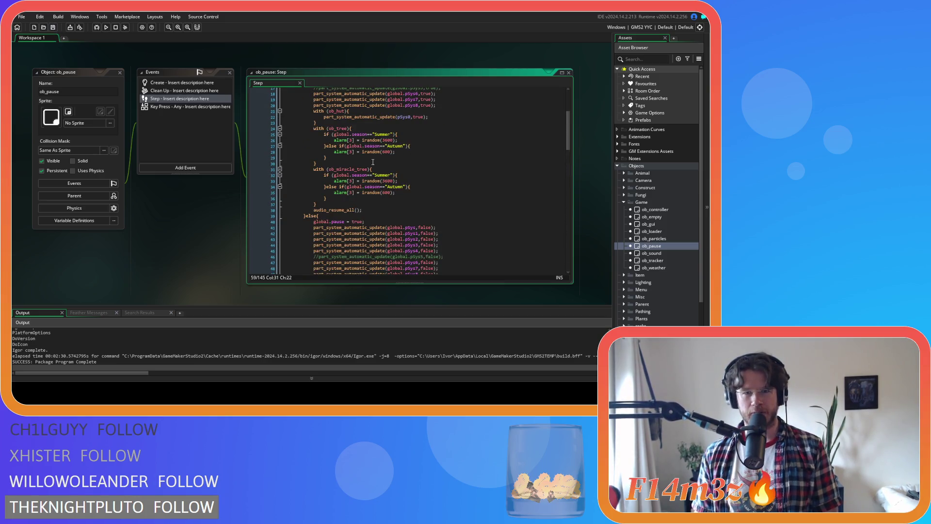
Review the unpause ob_tree season block and its irandom(3600) alarm calls.
left_click_drag(339, 129, 357, 193)
left_click(408, 194)
mouse_move(326, 158)
left_mouse_down()
mouse_move(301, 127)
mouse_move(377, 194)
mouse_move(316, 173)
left_mouse_up()
scroll(339, 160, "down", 8)
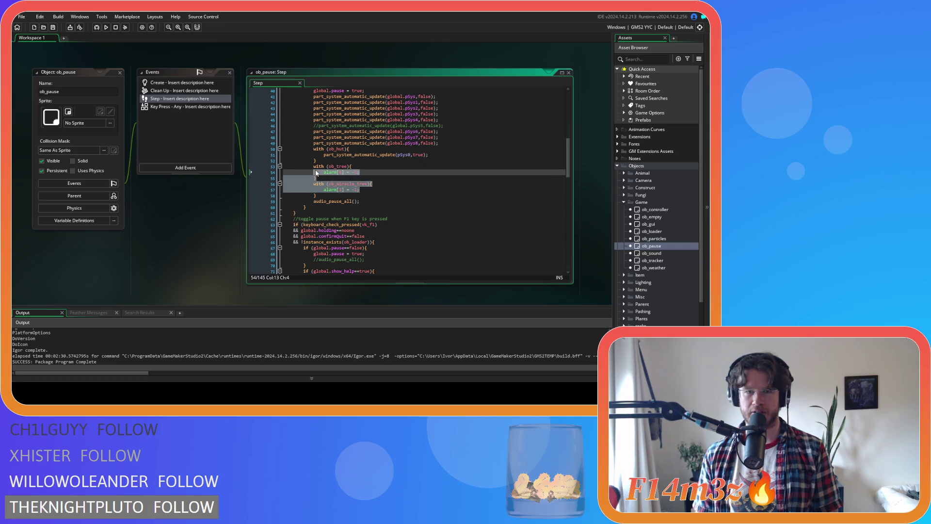
scroll(316, 173, "up", 8)
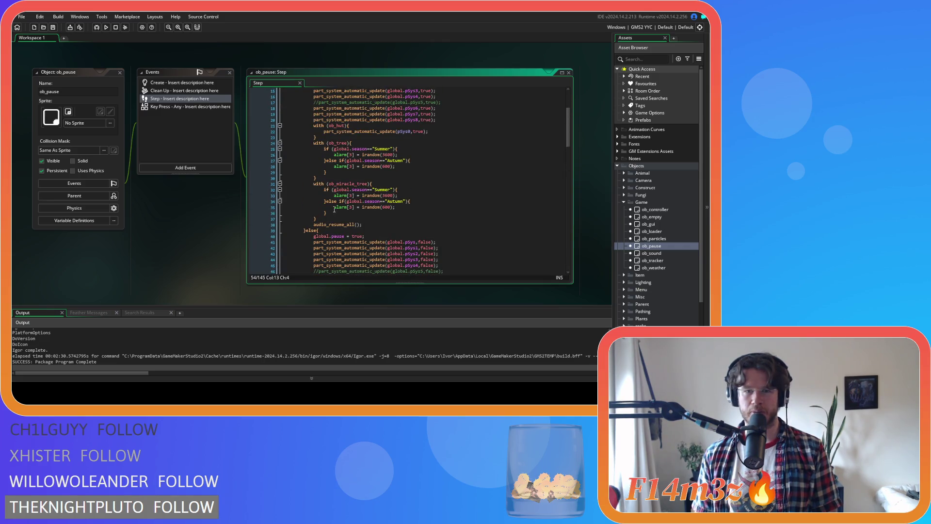
left_click_drag(359, 201, 394, 201)
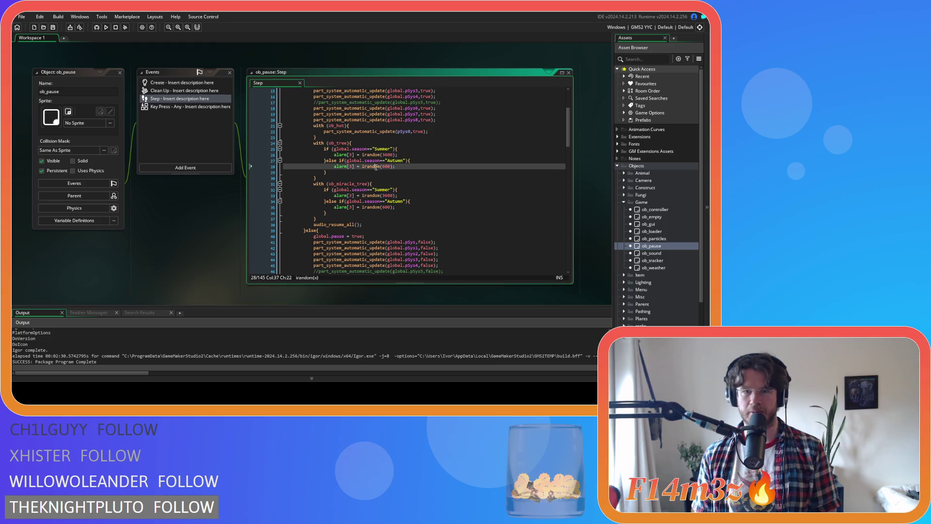
left_click_drag(362, 155, 398, 155)
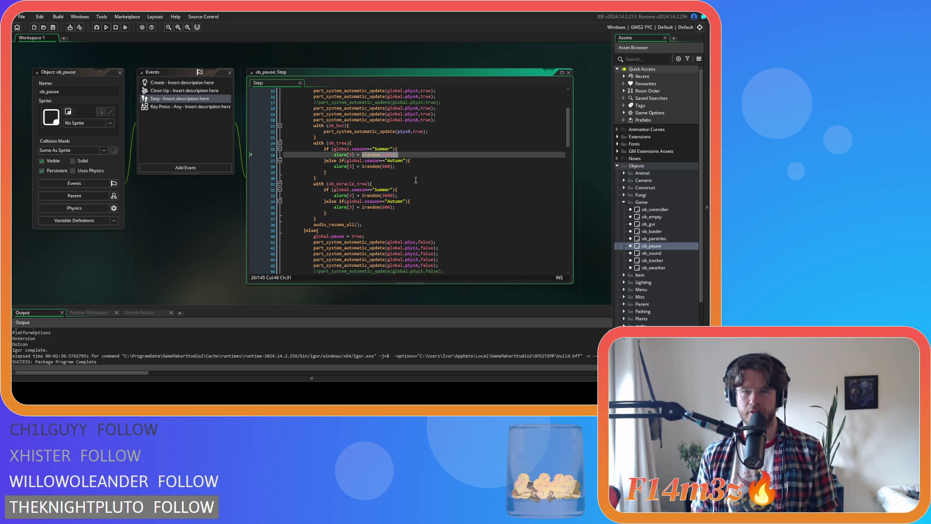
mouse_move(406, 212)
left_mouse_down()
mouse_move(388, 212)
mouse_move(369, 155)
mouse_move(314, 120)
left_mouse_up()
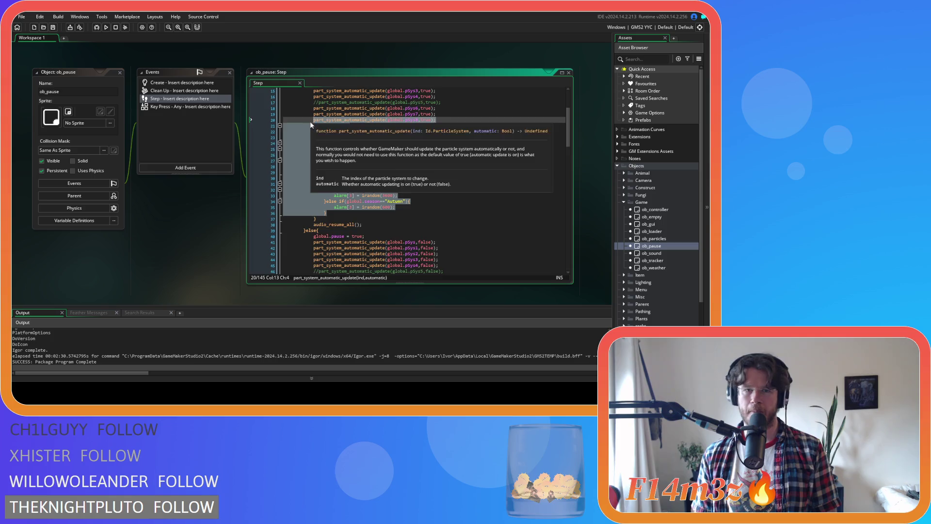
scroll(361, 182, "up", 3)
Close all editor windows and collapse the Game and Objects folders.
right_click(117, 60)
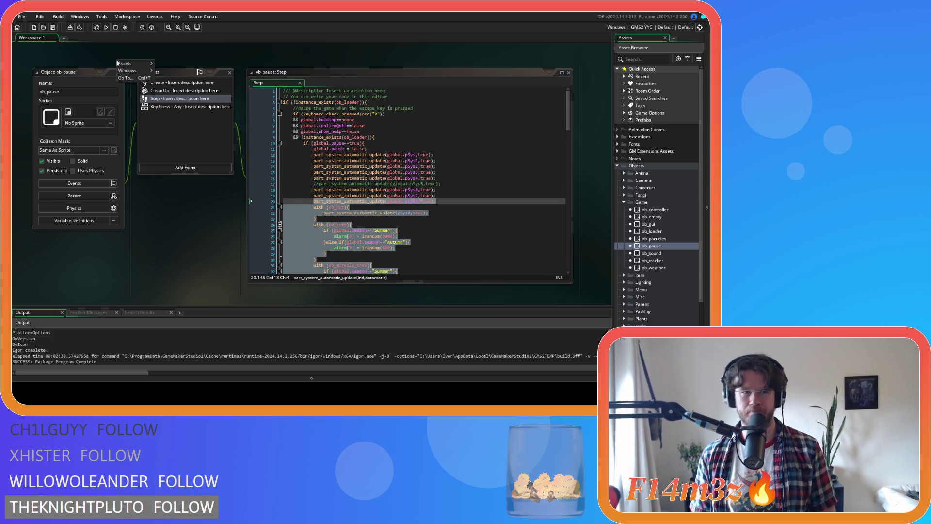
mouse_move(130, 72)
left_click(180, 98)
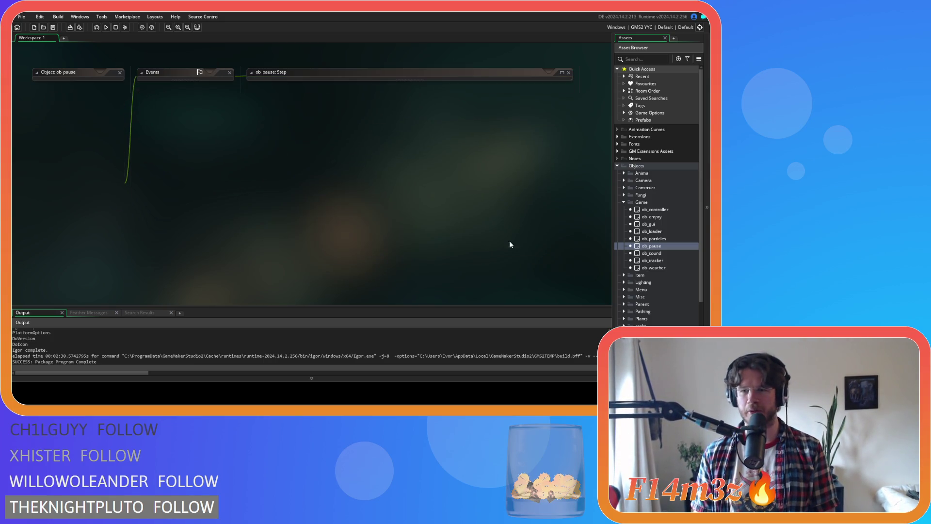
left_click(629, 201)
left_click(618, 166)
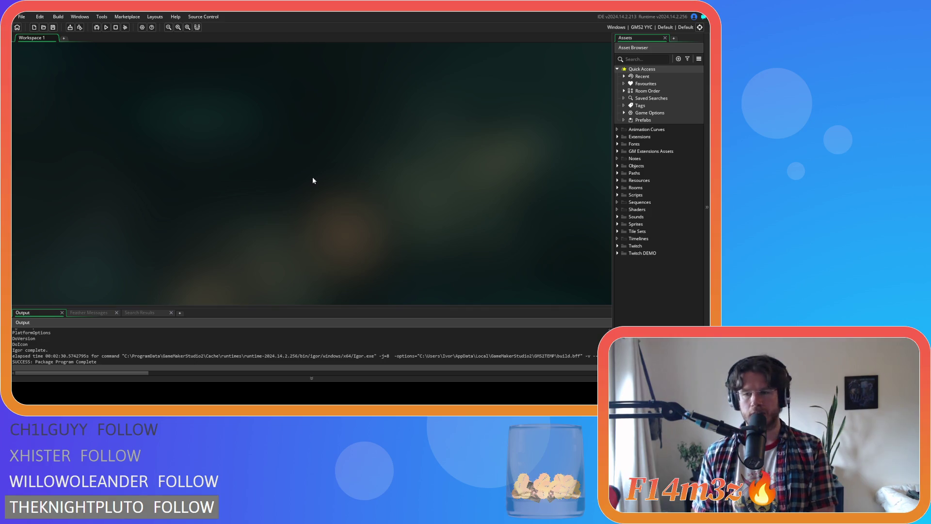
Expand the Objects folder to show subfolders like Animal, Camera, Fungi and Plants.
left_click(617, 166)
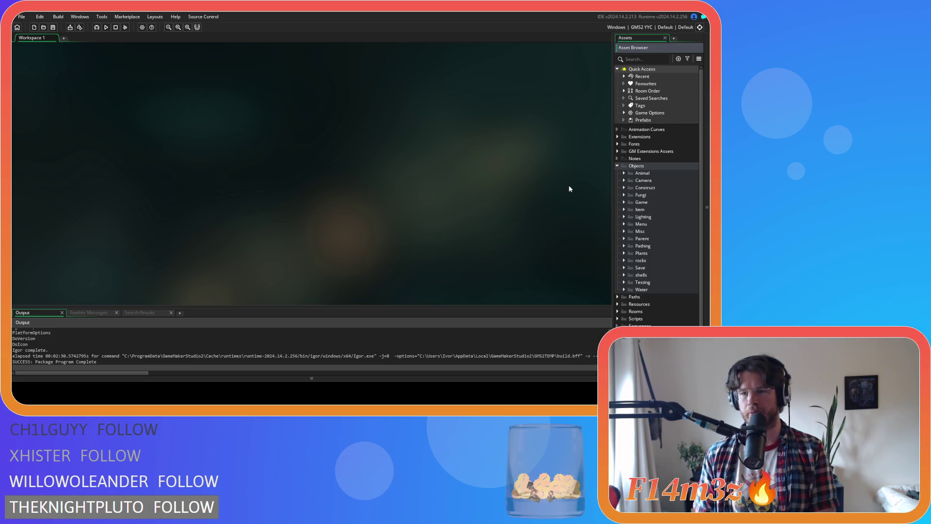
Open sc_endGame from Scripts > Game and place the caret on its cleanup call.
left_click(617, 167)
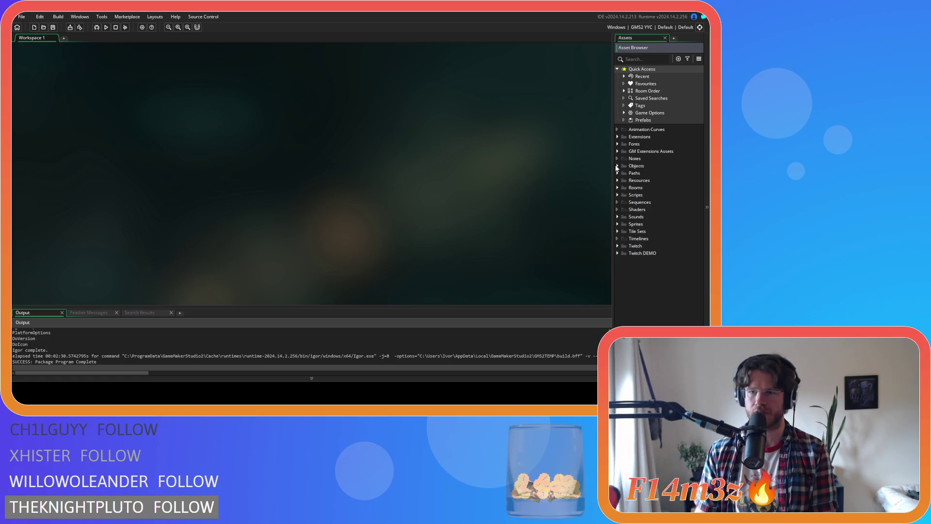
left_click(617, 195)
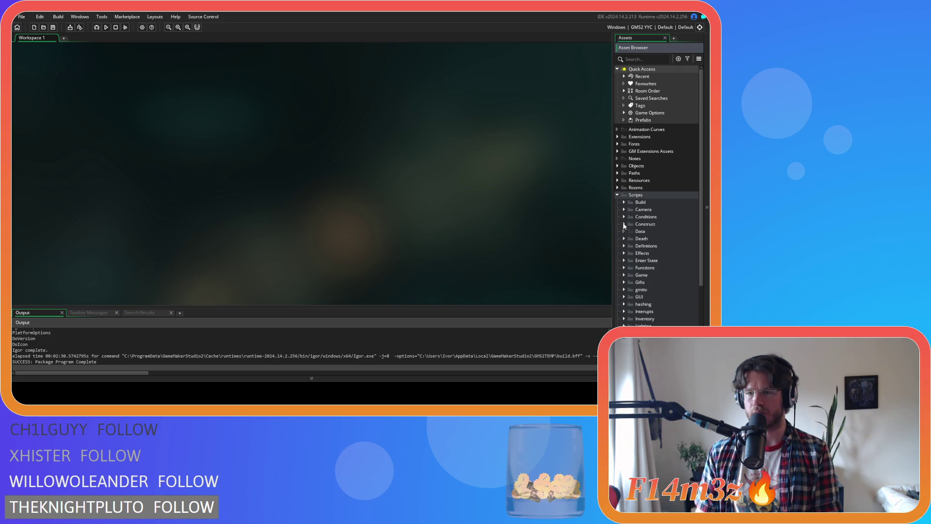
left_click(625, 275)
scroll(637, 281, "down", 2)
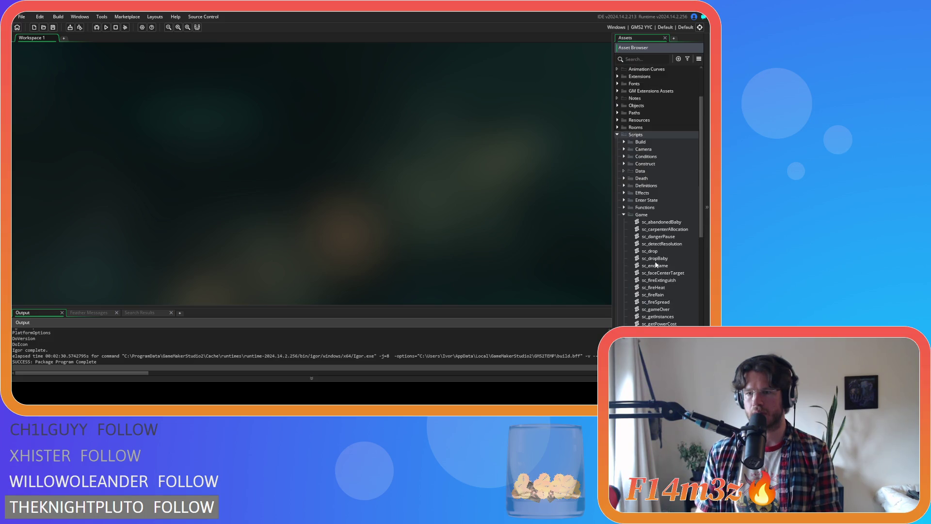
double_click(656, 265)
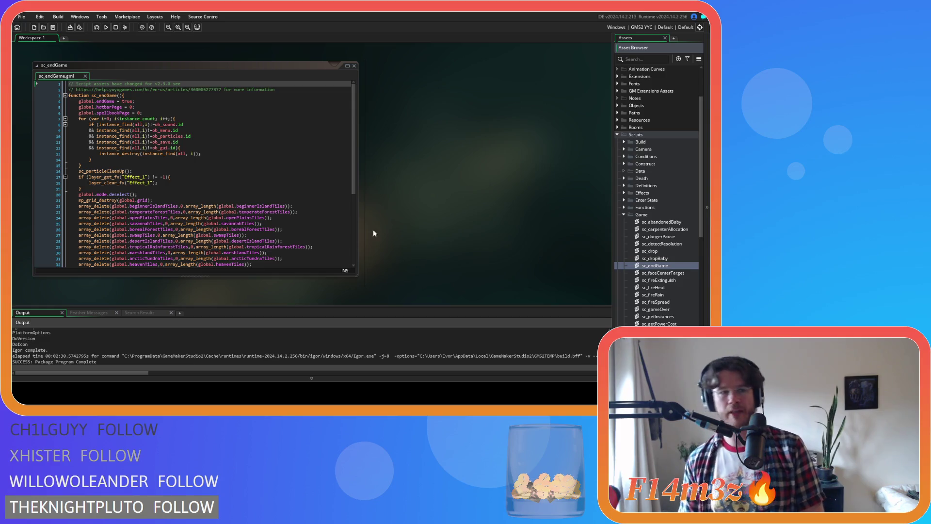
left_click(175, 111)
key("Down")
key("Down")
key("Down")
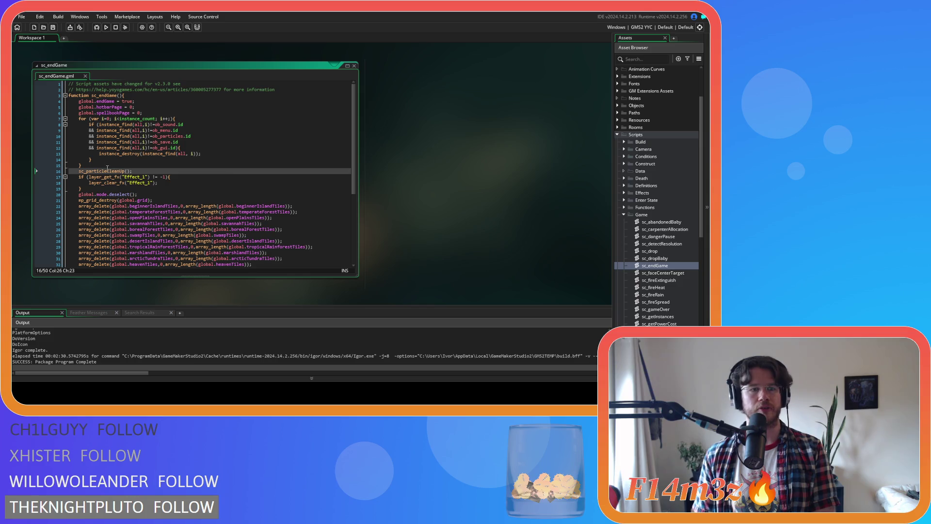
Review sc_particleCleanUp's emitter cleanup code, then select the sc_particleCleanUp() call in sc_endGame.
middle_click(107, 169)
mouse_move(596, 120)
left_mouse_down()
mouse_move(592, 232)
mouse_move(587, 197)
mouse_move(584, 235)
mouse_move(581, 222)
left_mouse_up()
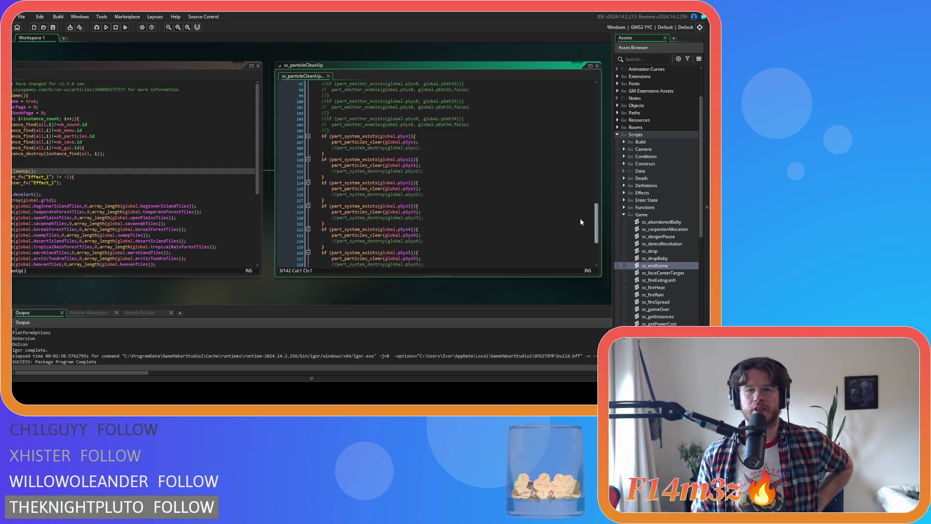
scroll(580, 218, "down", 5)
scroll(557, 239, "down", 1)
scroll(556, 237, "up", 4)
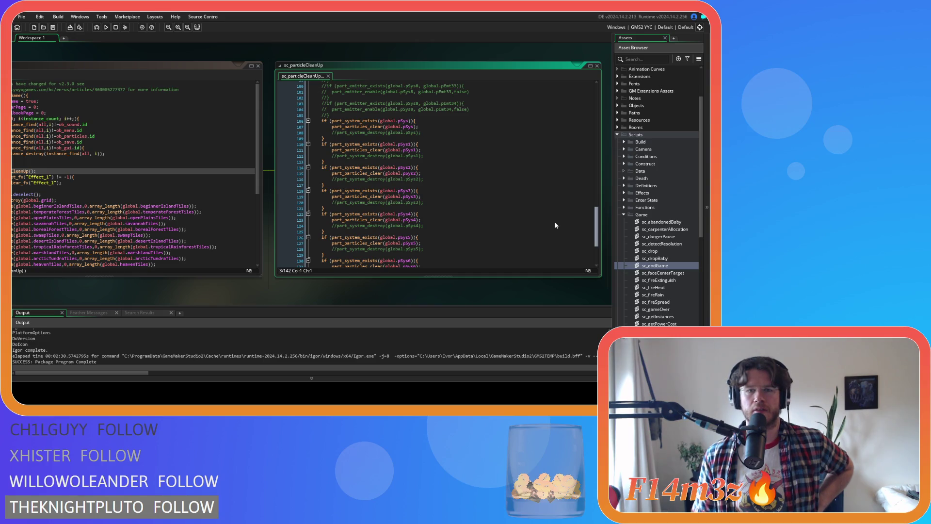
scroll(556, 225, "up", 5)
scroll(161, 296, "up", 1)
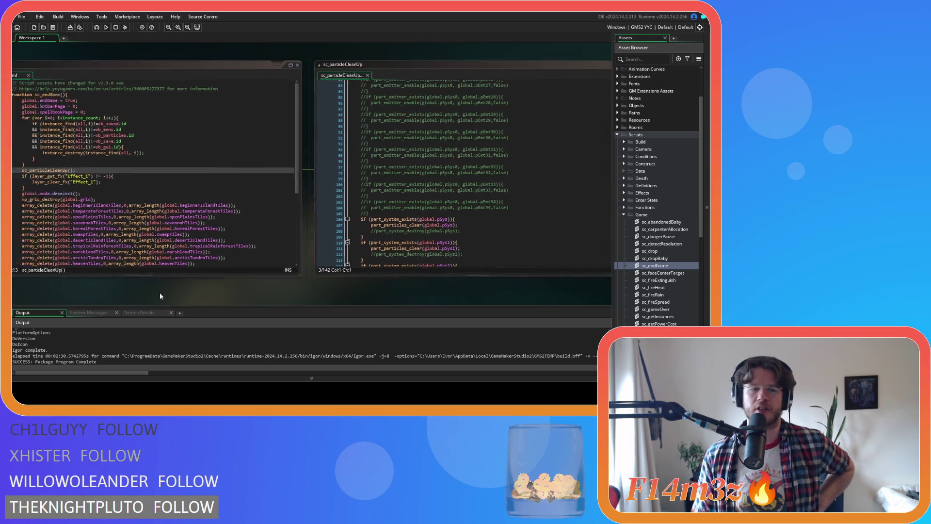
scroll(160, 295, "up", 3)
left_click_drag(183, 173, 129, 173)
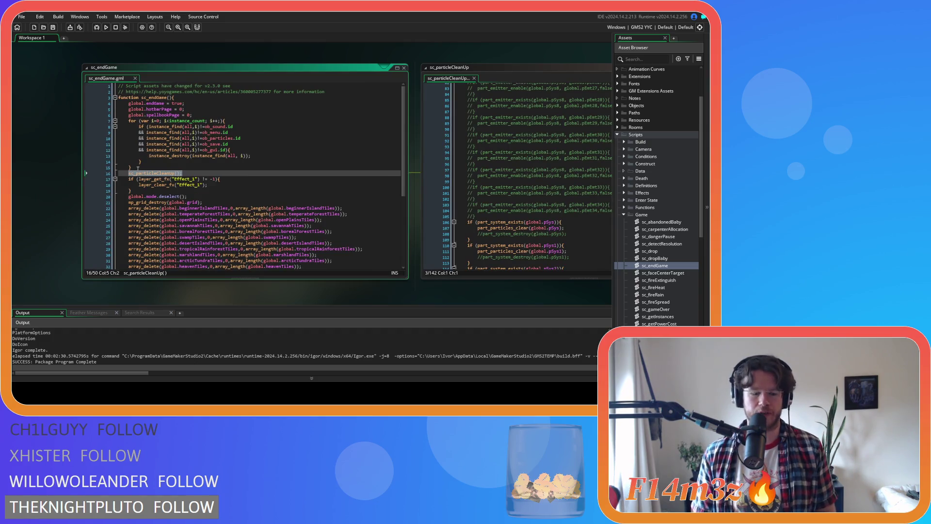
key("ctrl+shift+f")
Find all six sc_particleCleanUp() calls, then open and close the sc_gameOver result.
left_click(395, 178)
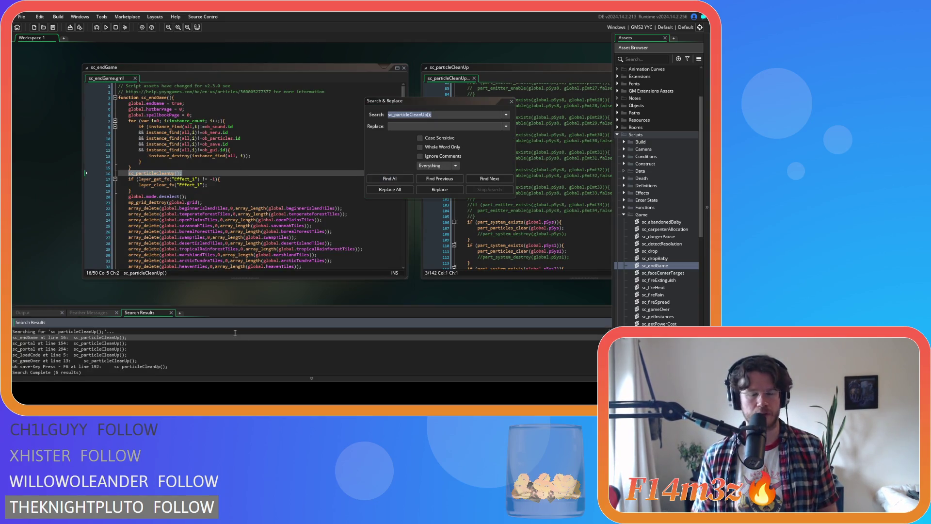
left_click(511, 101)
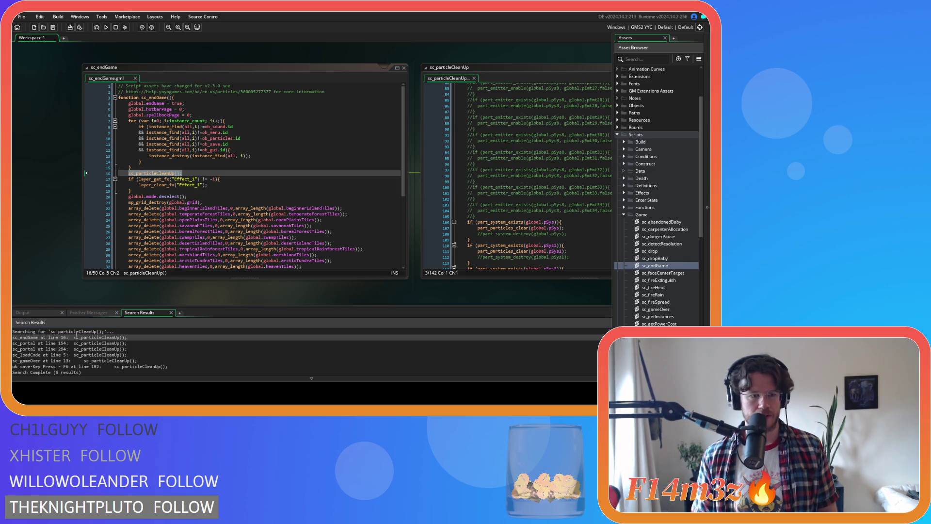
left_click(53, 337)
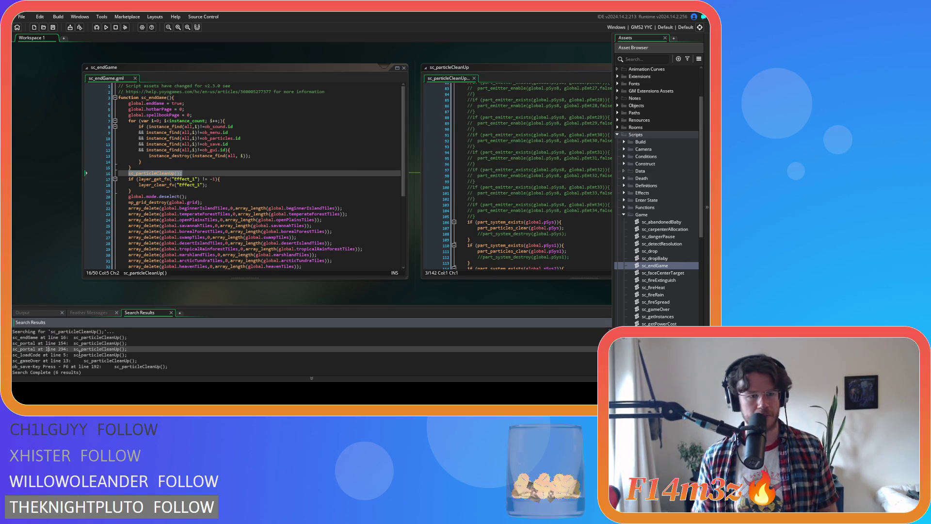
left_click(87, 355)
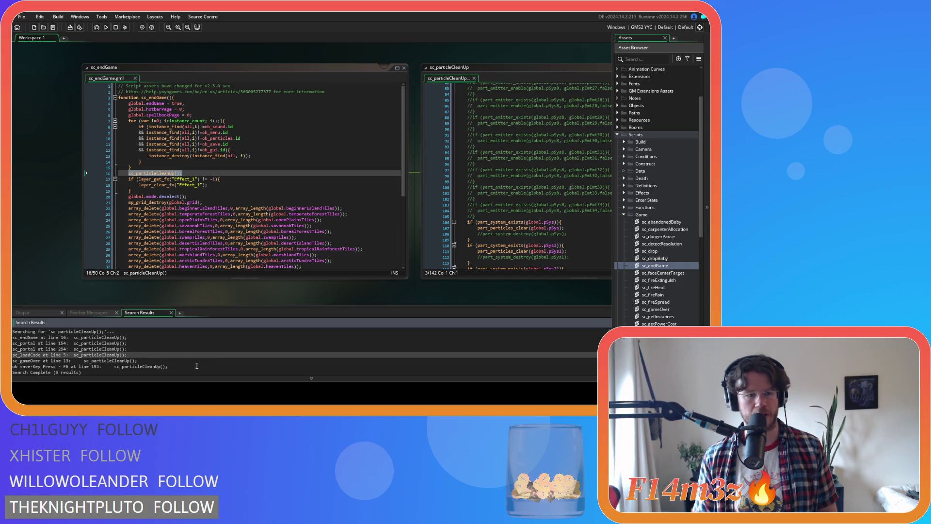
left_click(169, 361)
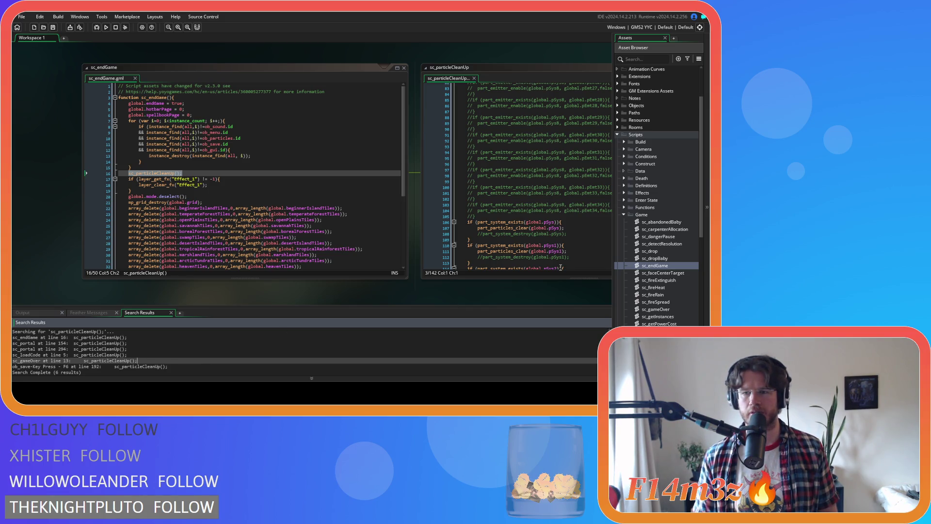
scroll(686, 282, "down", 3)
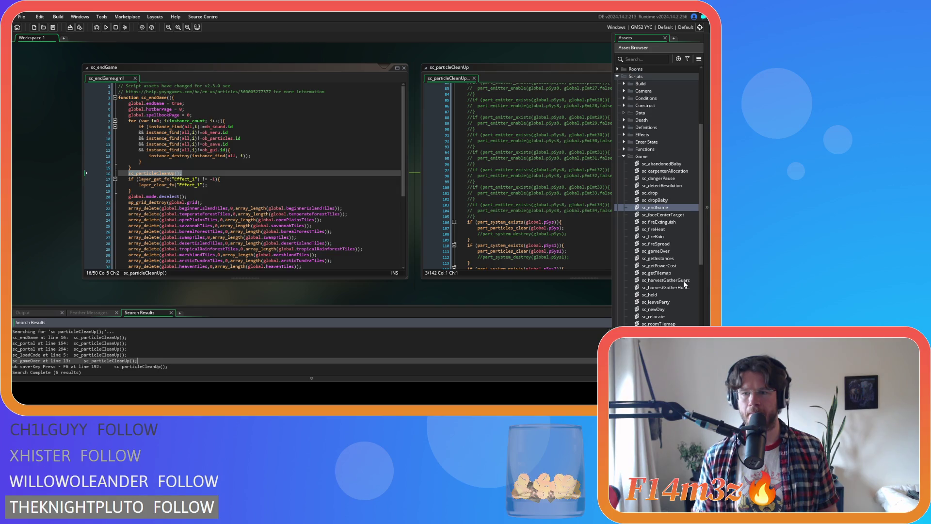
double_click(671, 251)
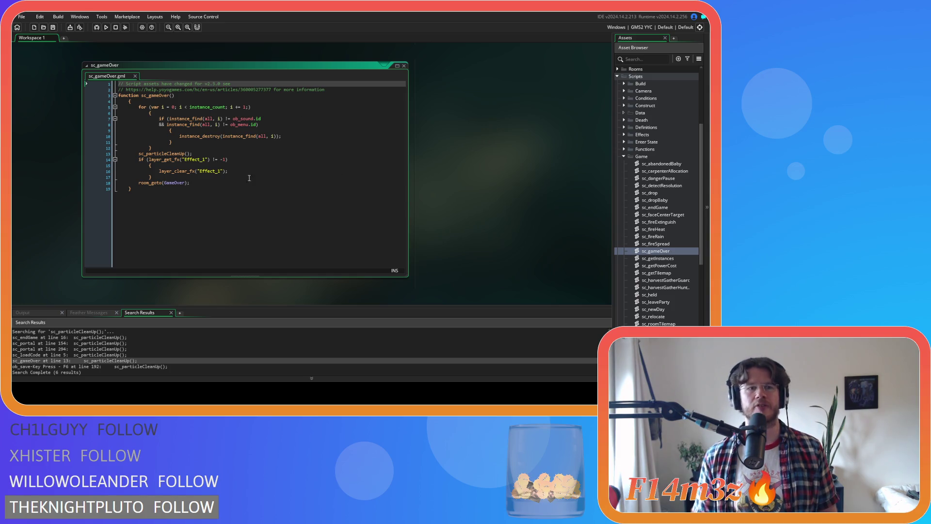
left_click(404, 66)
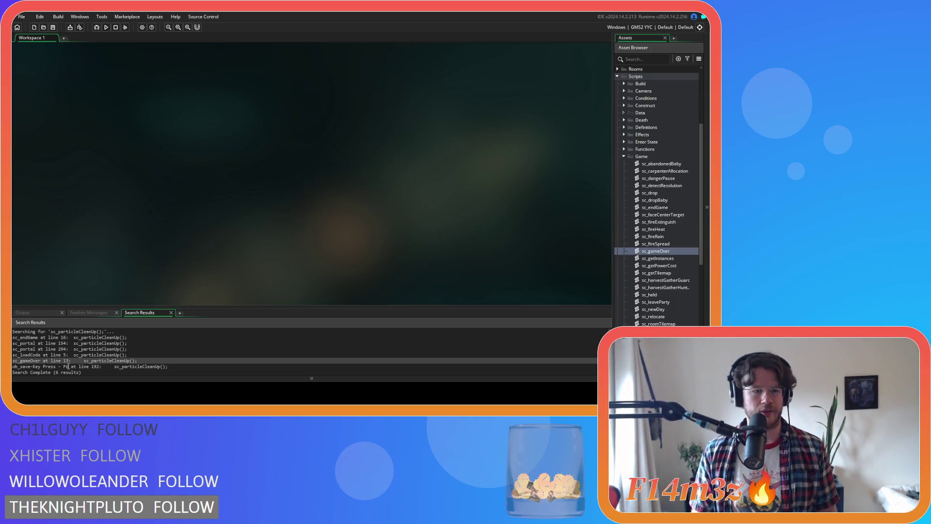
Inspect the ob_save F6 and sc_endGame line 16 calls, then close every editor.
left_click(69, 367)
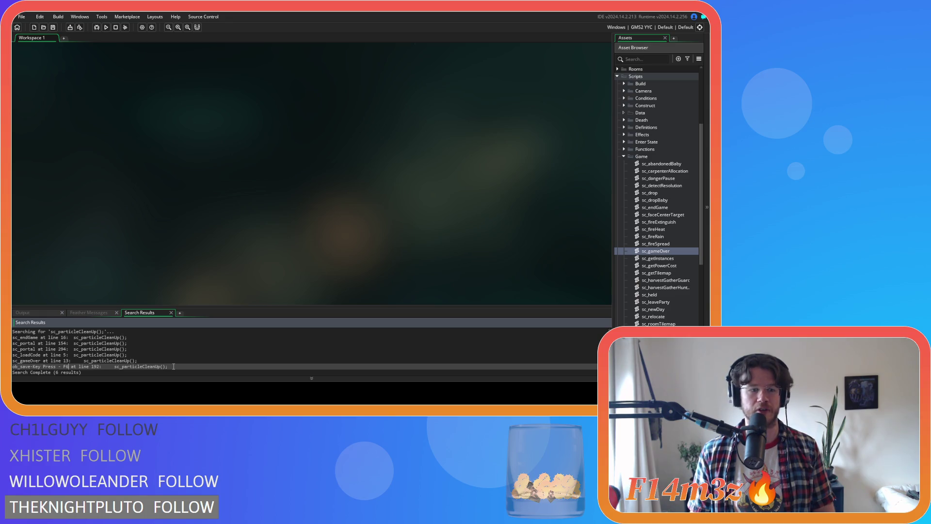
double_click(174, 366)
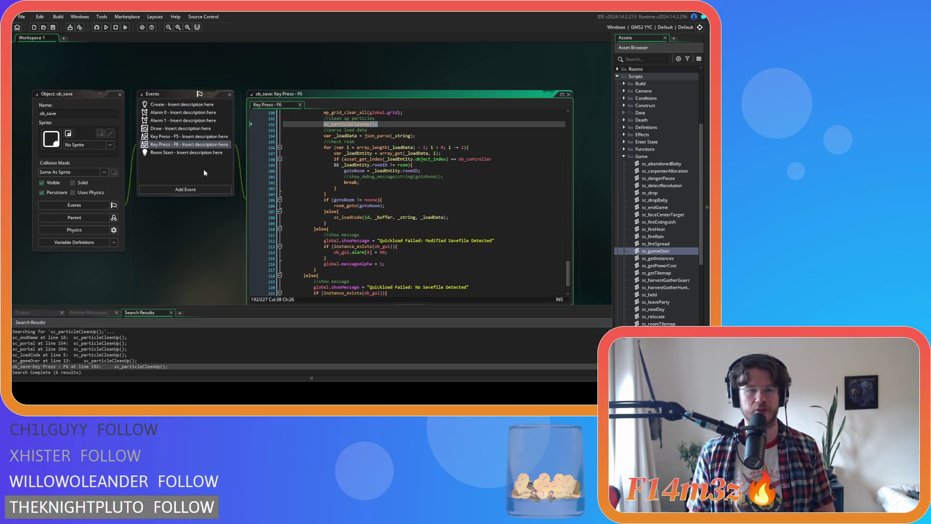
left_click(120, 94)
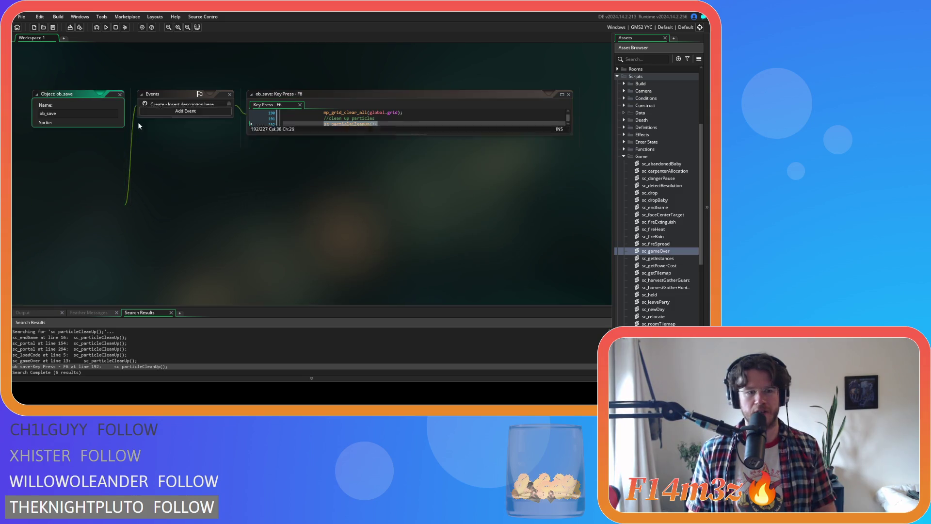
double_click(99, 338)
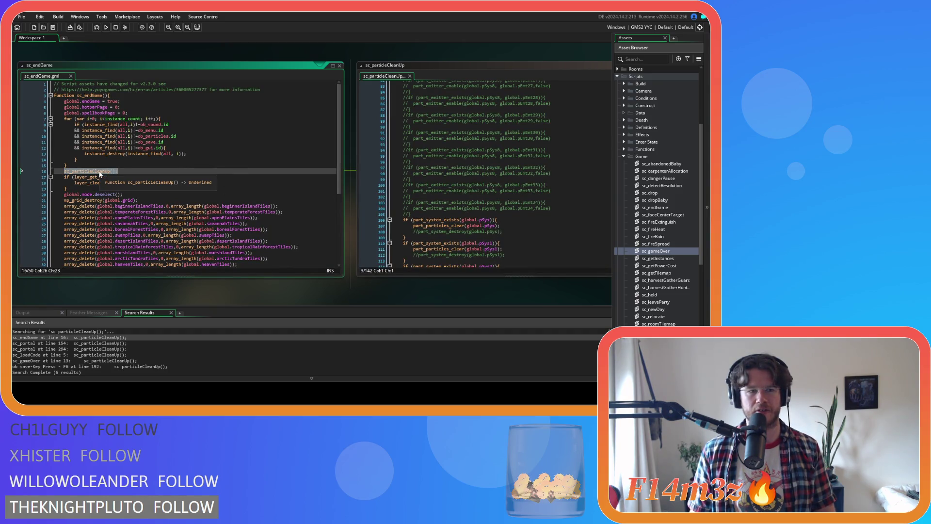
left_click(410, 76)
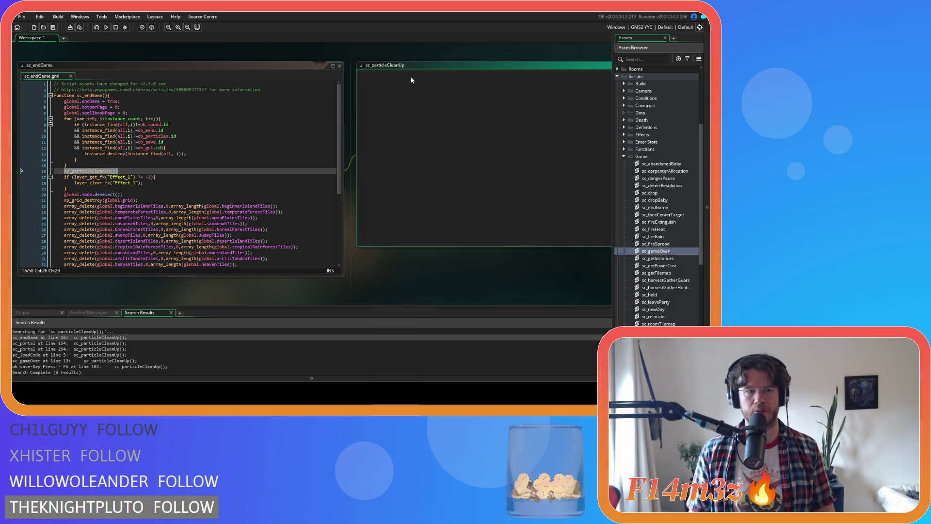
left_click(339, 65)
left_click(625, 155)
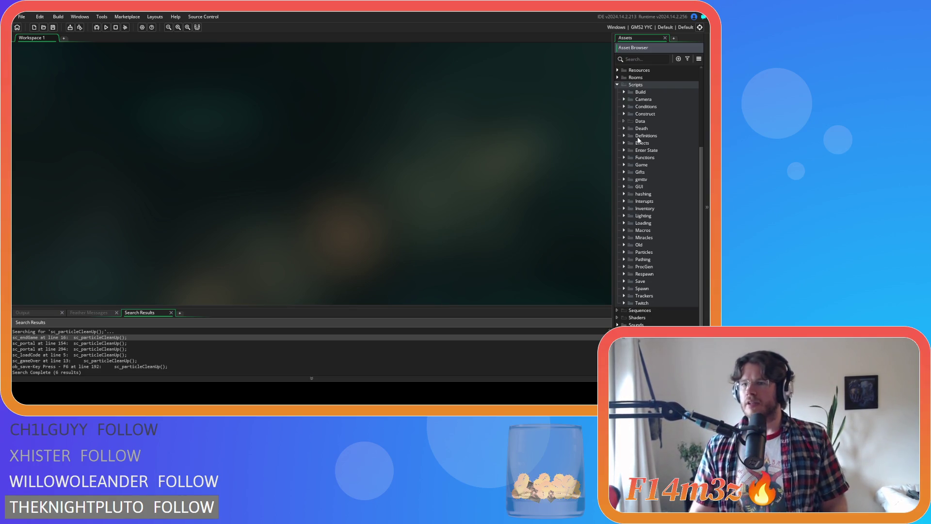
Open sc_portal and select its disable-particles part_emitter_stream block, lines 9–25.
left_click(626, 113)
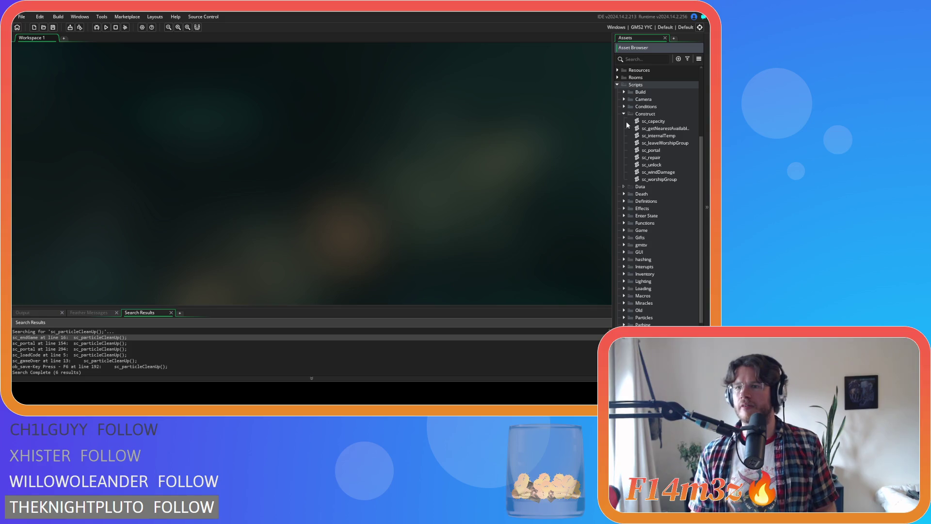
double_click(650, 150)
mouse_move(283, 223)
left_mouse_down()
mouse_move(194, 189)
mouse_move(194, 152)
left_mouse_up()
left_click(283, 223)
left_click_drag(283, 223, 99, 136)
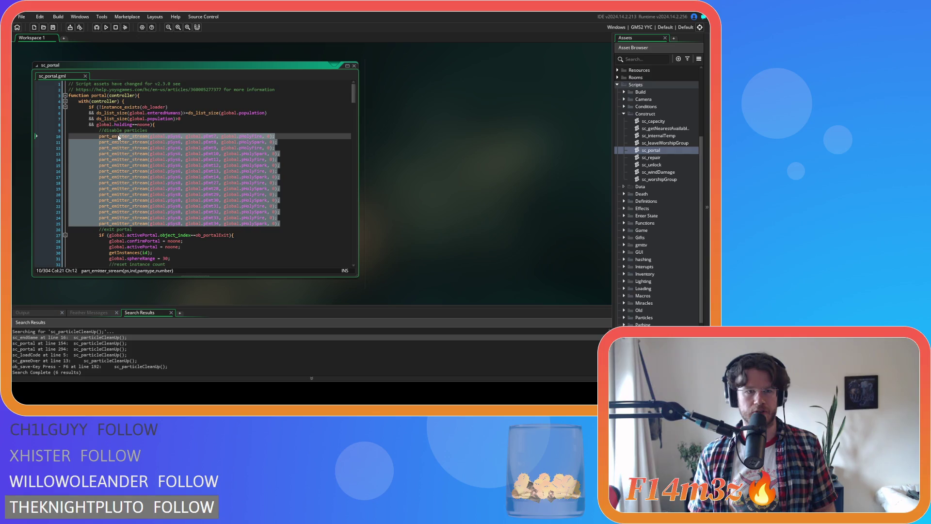
mouse_move(283, 224)
left_mouse_down()
mouse_move(194, 165)
mouse_move(98, 129)
left_mouse_up()
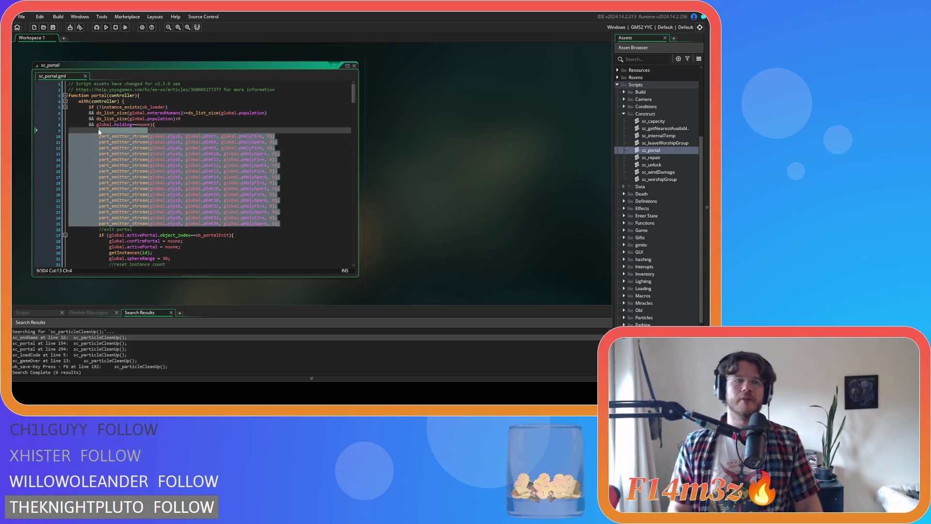
left_click(265, 188)
left_click_drag(278, 217, 242, 218)
left_click_drag(99, 206, 153, 207)
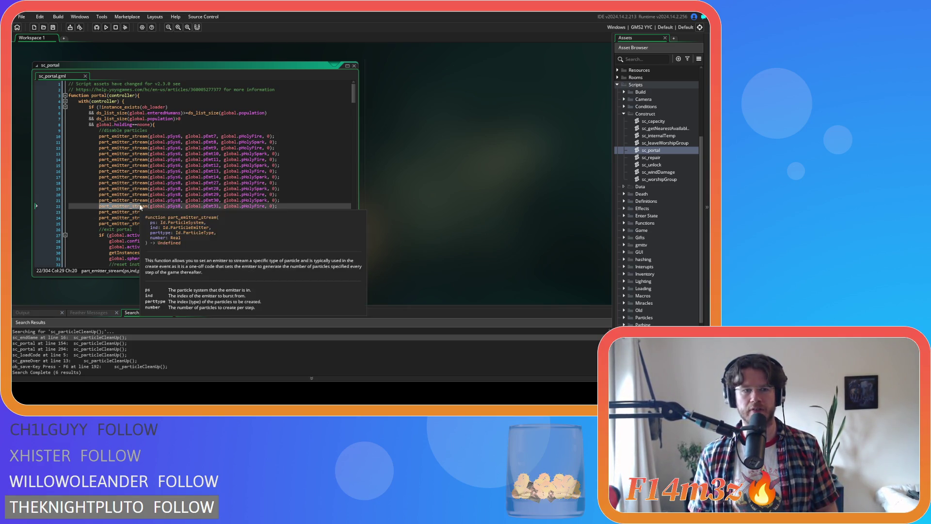
mouse_move(278, 218)
left_mouse_down()
mouse_move(160, 207)
mouse_move(121, 141)
mouse_move(100, 130)
left_mouse_up()
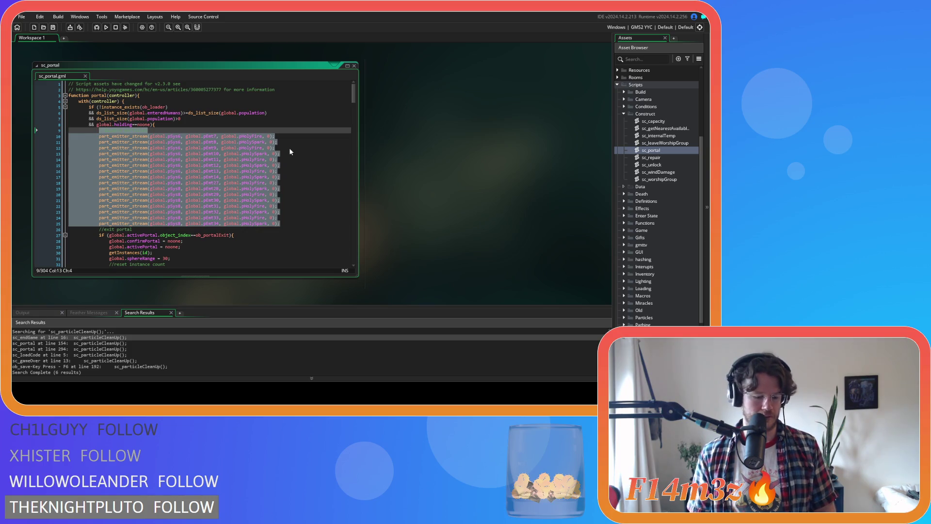
Cut the emitter block out of sc_portal and remove the leftover blank line 9.
scroll(291, 165, "down", 3)
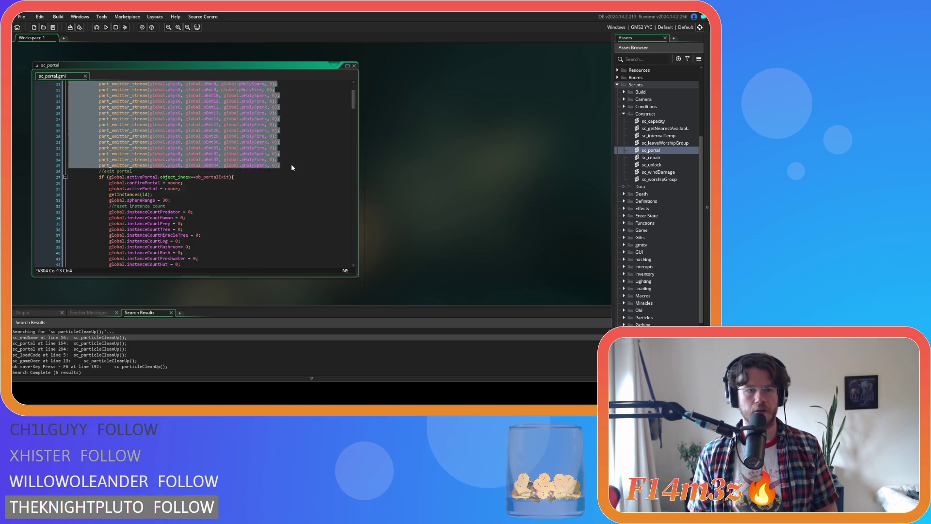
scroll(291, 164, "down", 5)
mouse_move(354, 99)
left_mouse_down()
mouse_move(359, 236)
mouse_move(360, 92)
mouse_move(355, 173)
left_mouse_up()
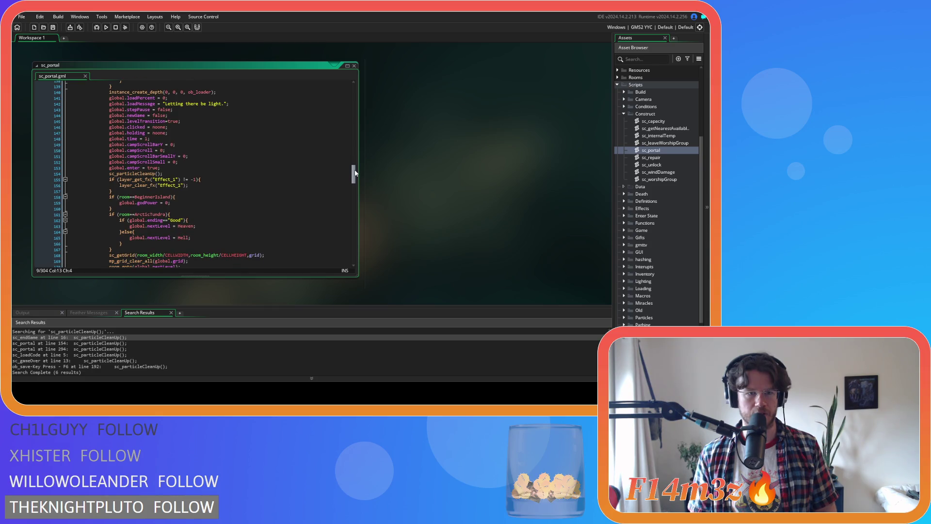
key("ctrl+z")
key("ctrl+z")
key("ctrl+z")
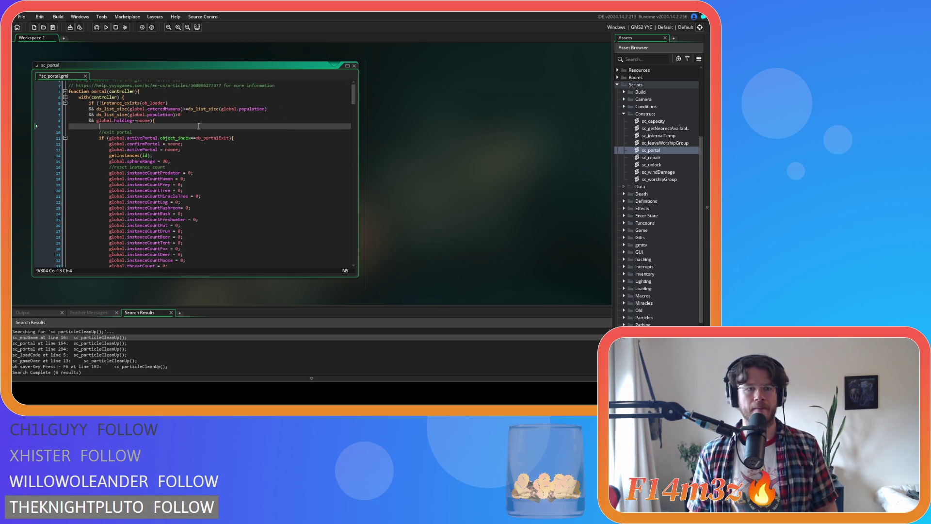
key("ctrl+z")
scroll(489, 195, "up", 3)
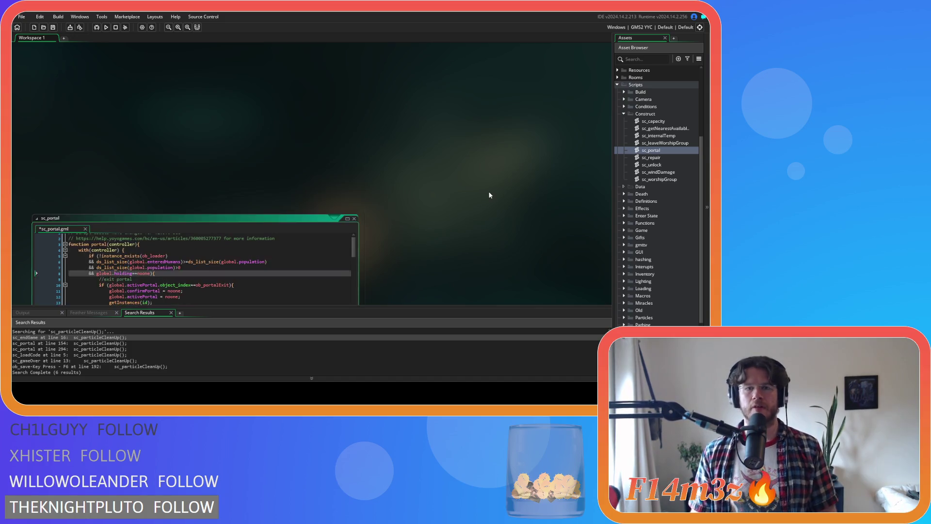
scroll(490, 187, "down", 4)
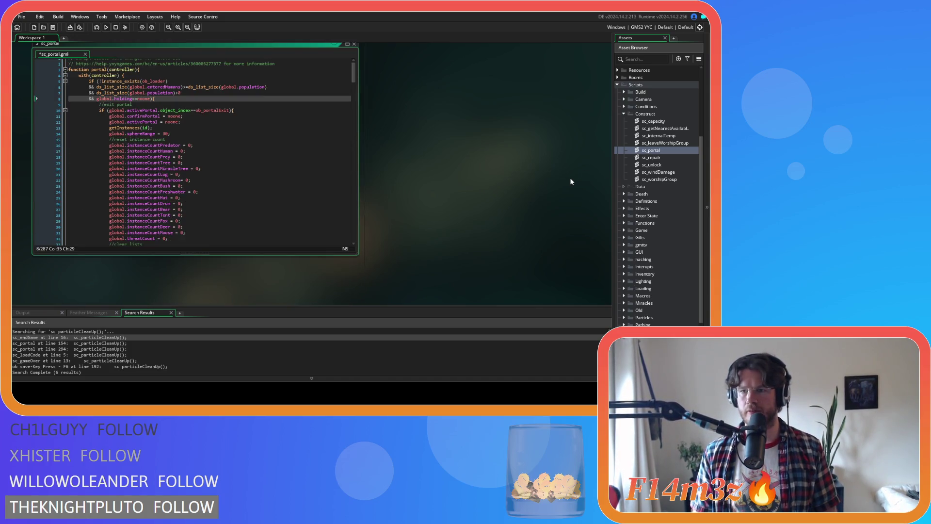
scroll(511, 170, "down", 2)
scroll(676, 208, "down", 3)
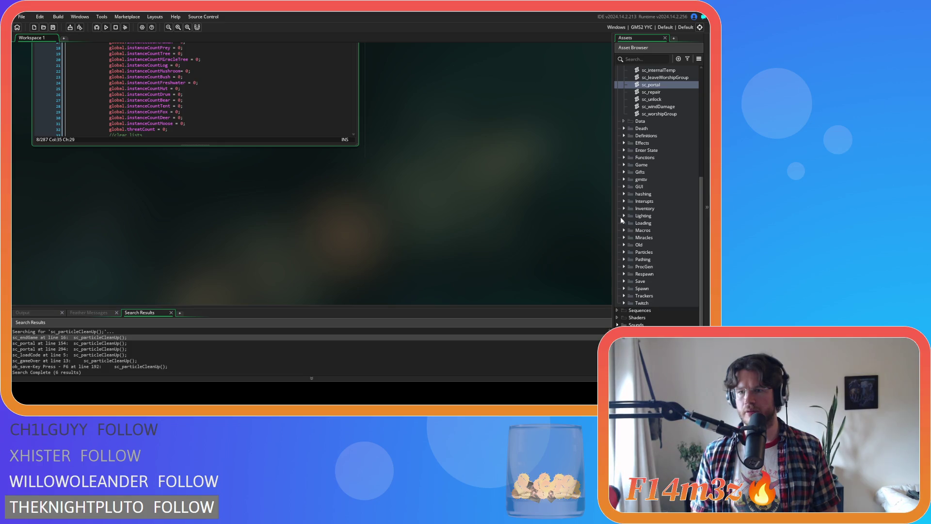
Paste the disable-particles block after line 105 of sc_particleCleanUp and reduce its indentation.
left_click(624, 251)
double_click(657, 259)
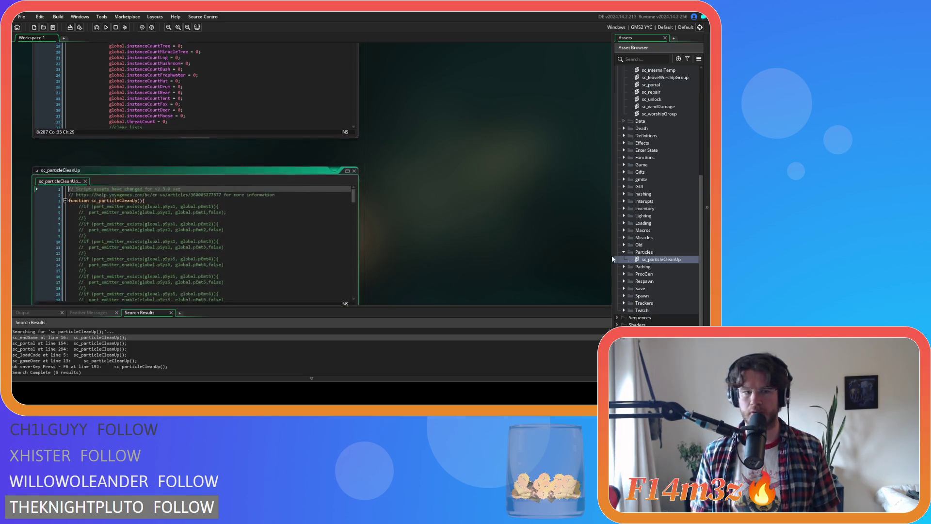
left_click_drag(354, 120, 343, 228)
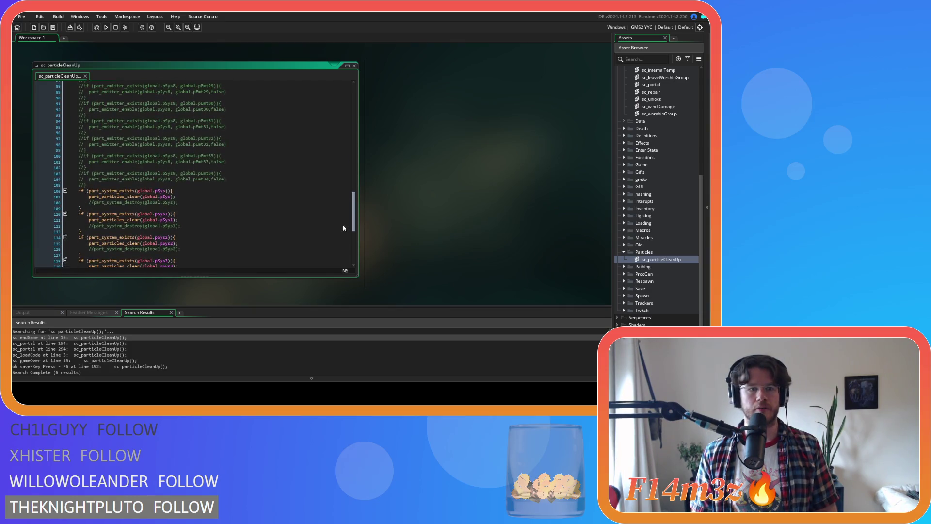
left_click(138, 184)
key("Return")
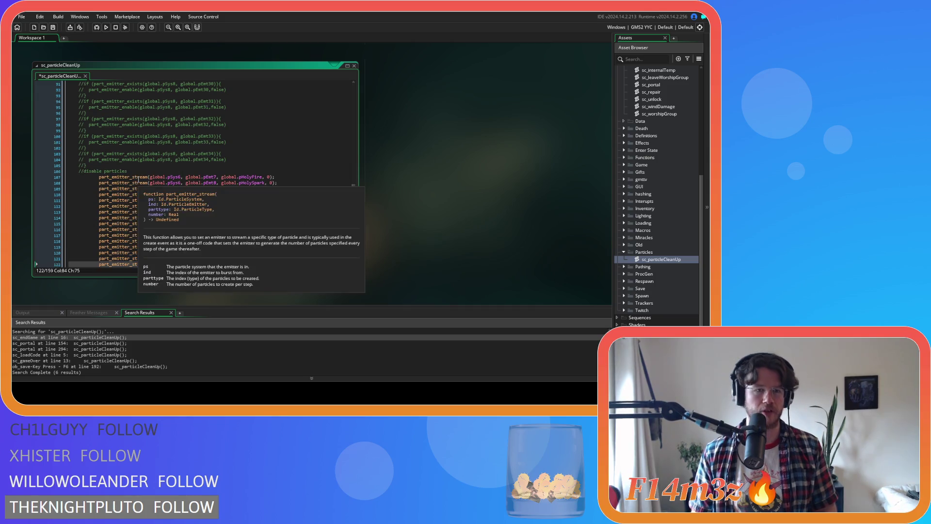
key("ctrl+v")
mouse_move(287, 207)
left_mouse_down()
mouse_move(72, 141)
mouse_move(37, 118)
left_mouse_up()
key("shift+Tab")
key("shift+Tab")
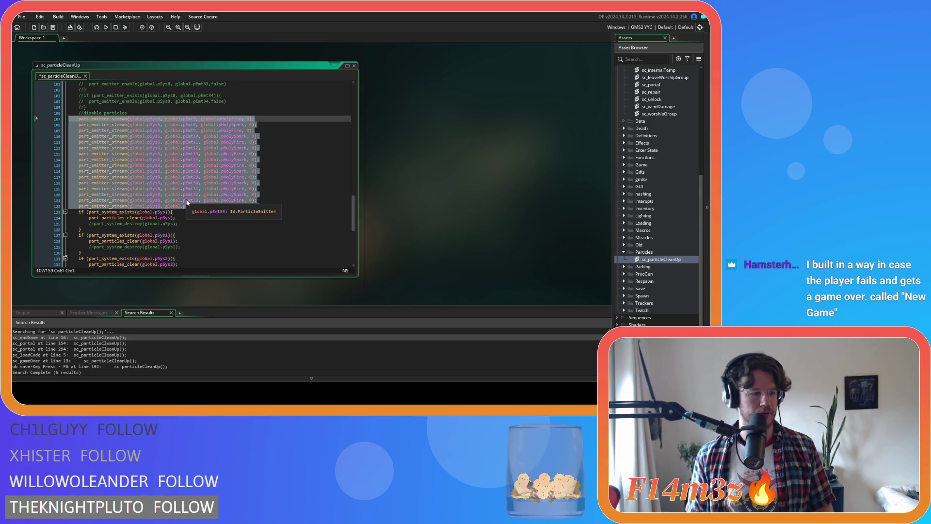
Discard the trial comment line after line 122 and save sc_particleCleanUp.
left_click(272, 206)
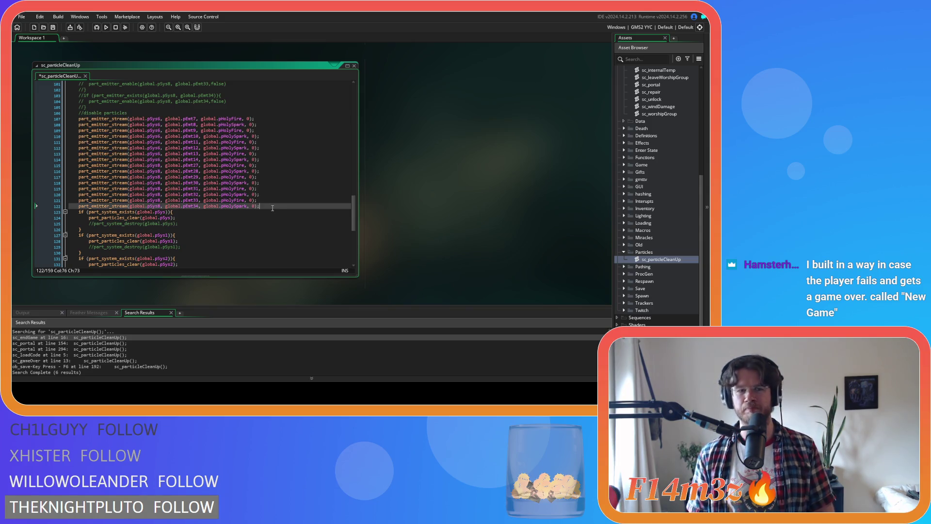
key("Return")
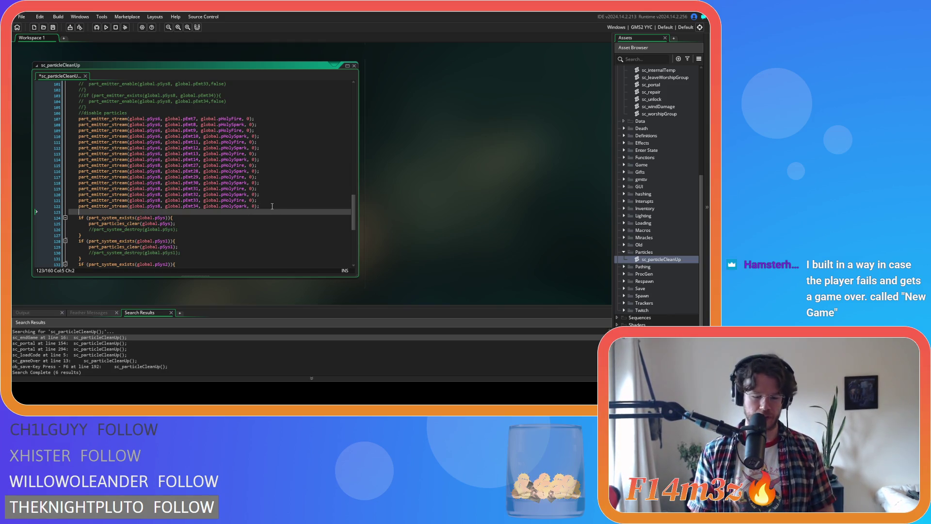
type("//")
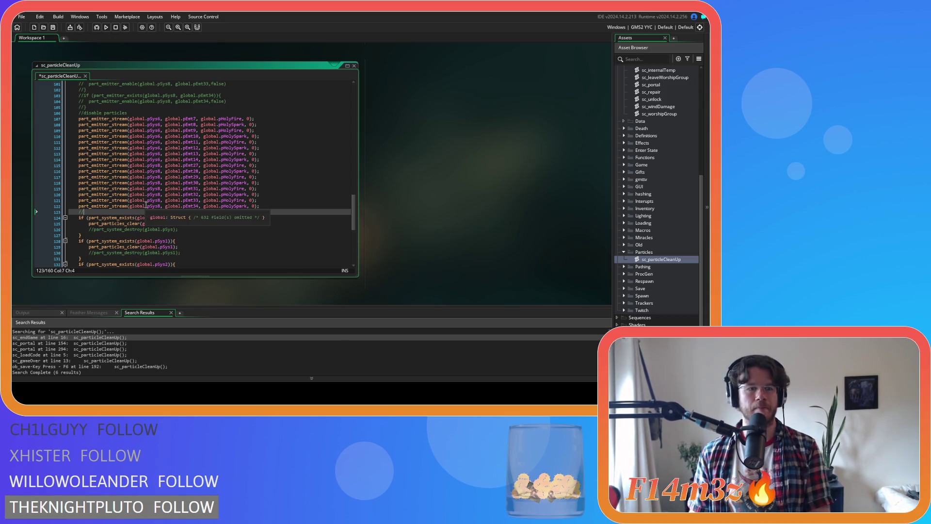
key("BackSpace")
key("ctrl+s")
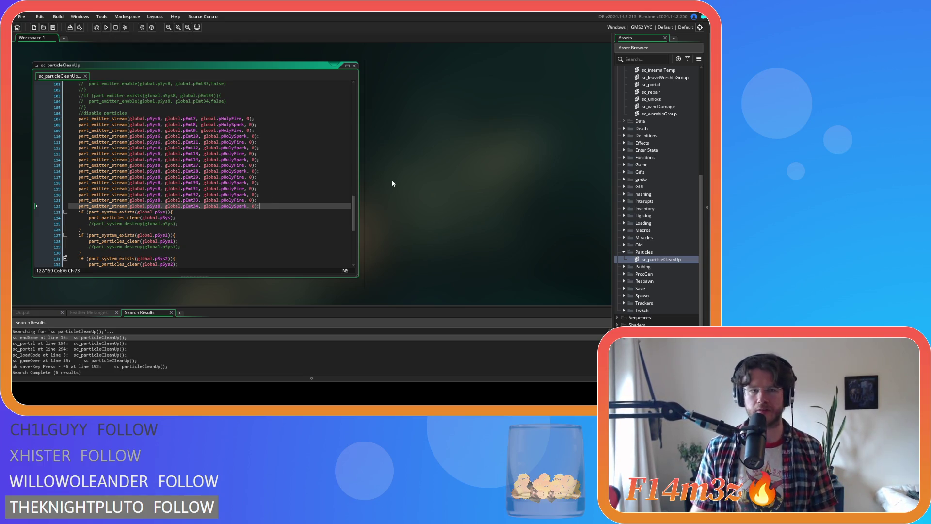
scroll(679, 170, "up", 8)
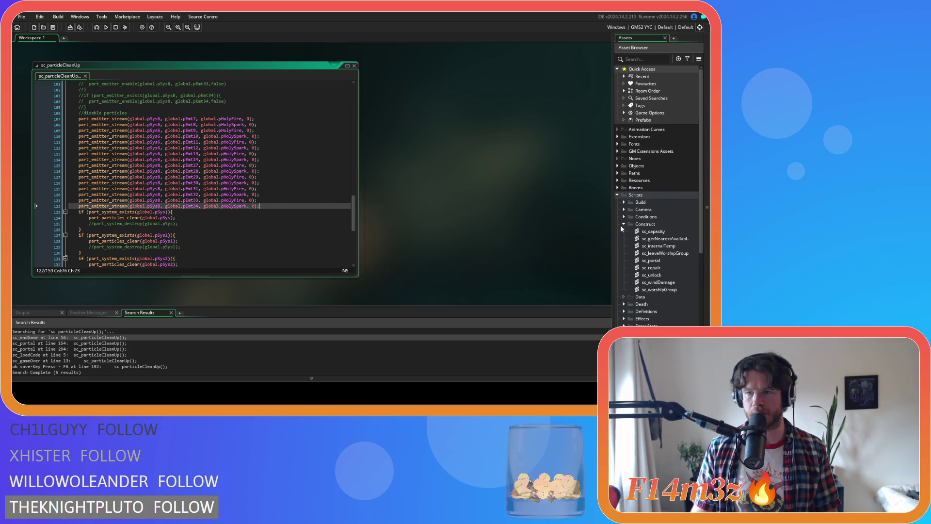
Open the ob_campfire object from Objects > Construct and view its Create event code.
left_click(624, 225)
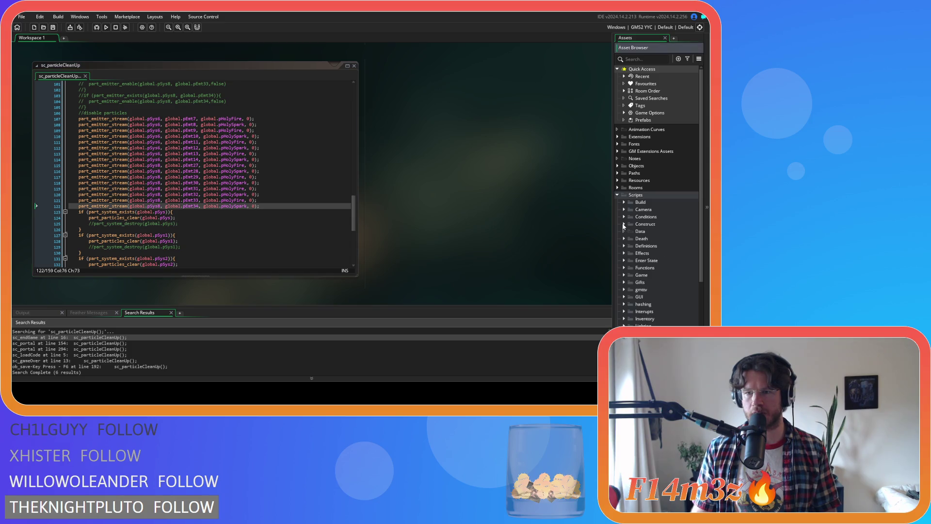
left_click(617, 195)
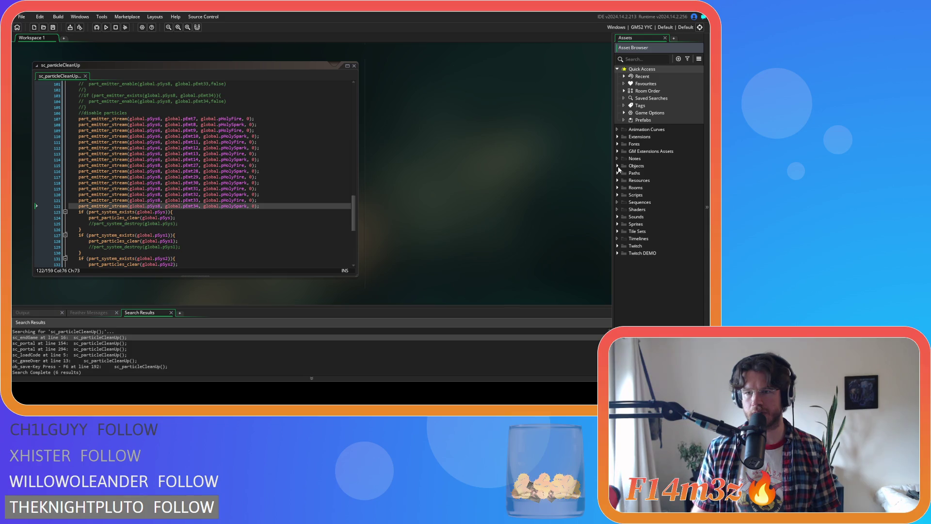
left_click(618, 166)
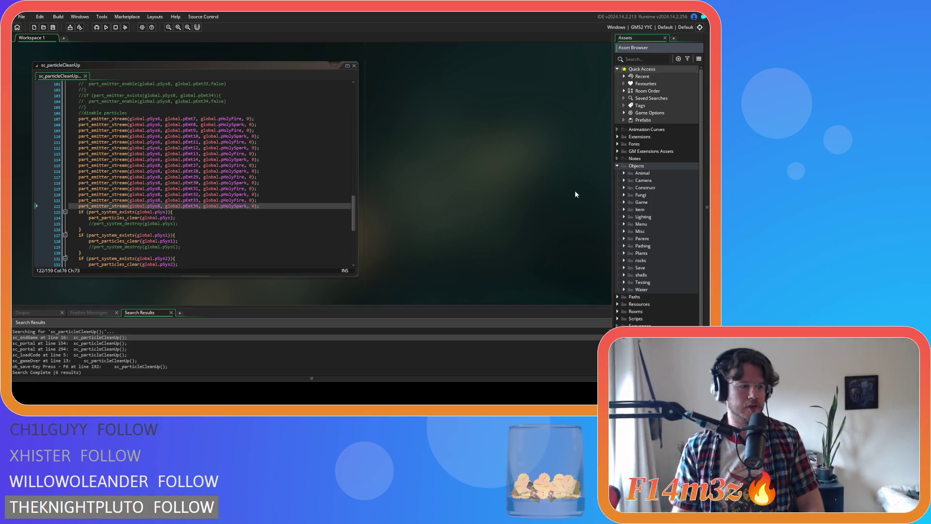
left_click(624, 188)
double_click(641, 196)
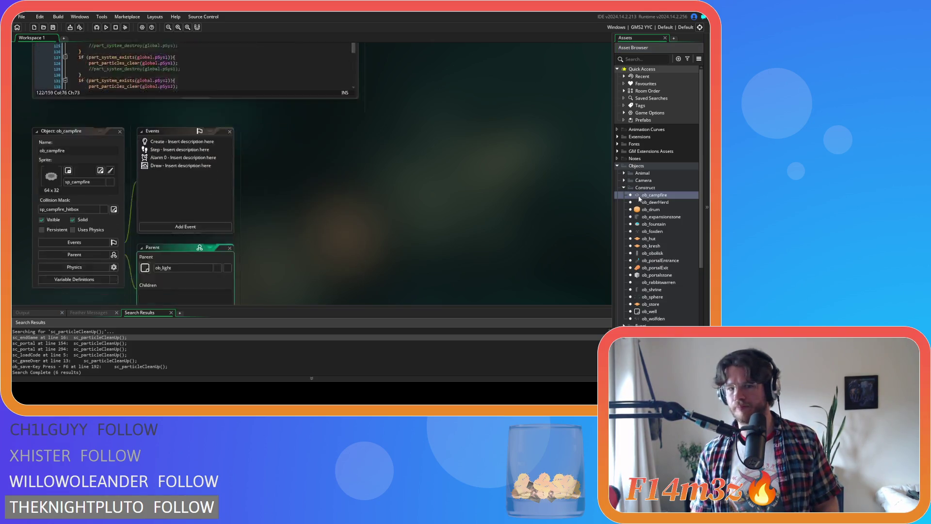
double_click(163, 83)
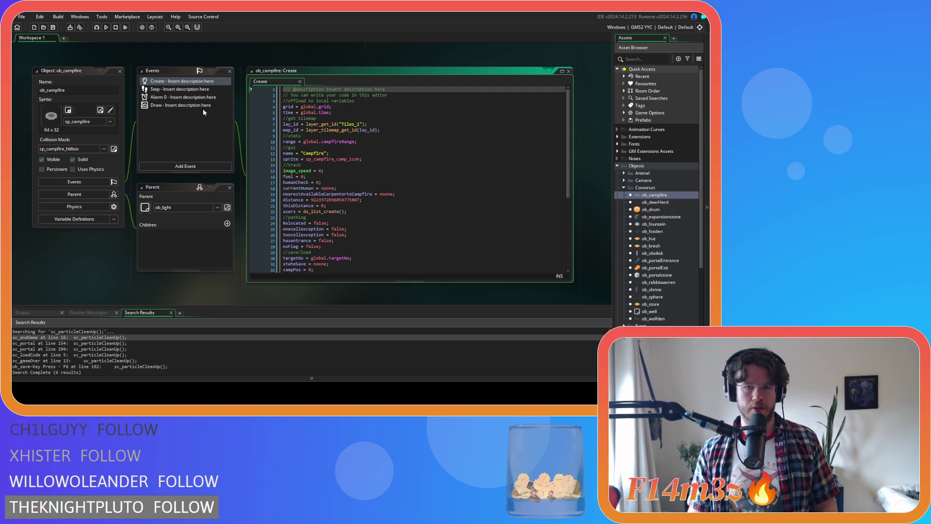
left_click_drag(569, 156, 578, 245)
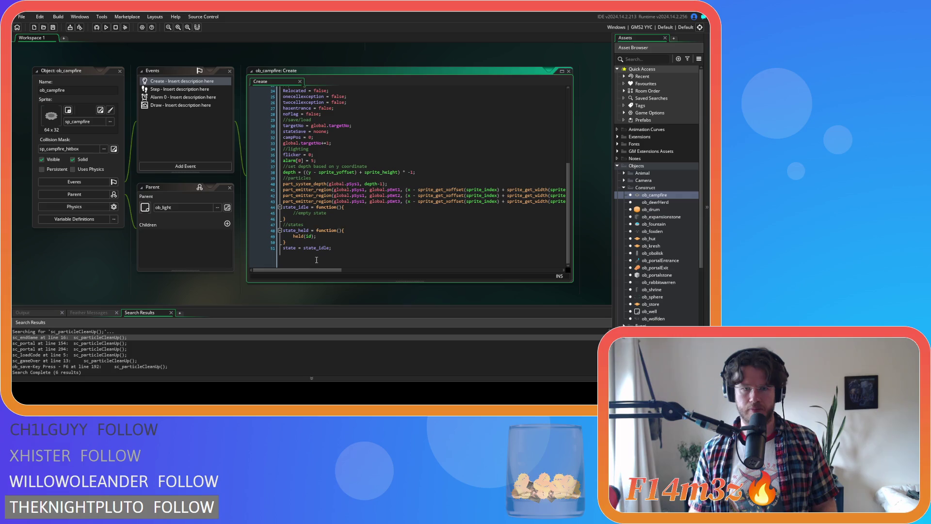
Copy the three emitter-stream lines 54–56 from the campfire's Step event.
double_click(176, 89)
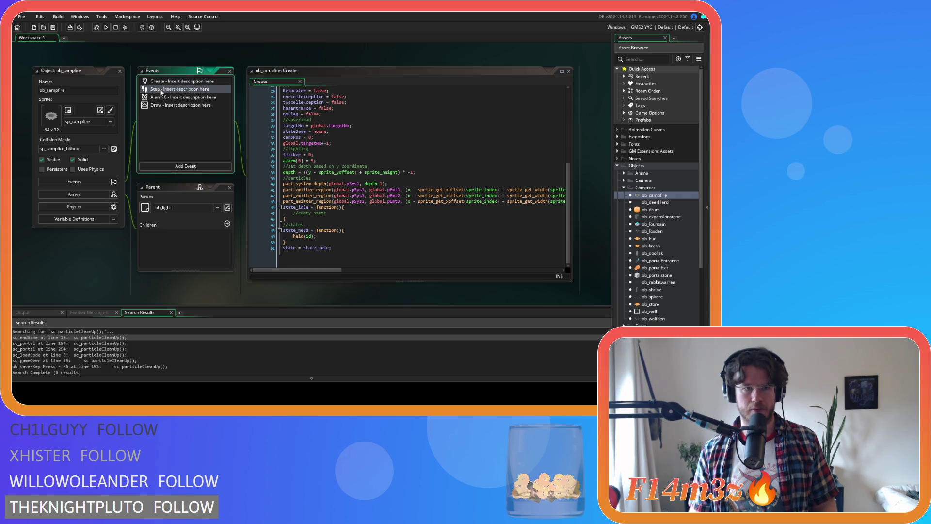
scroll(516, 173, "down", 8)
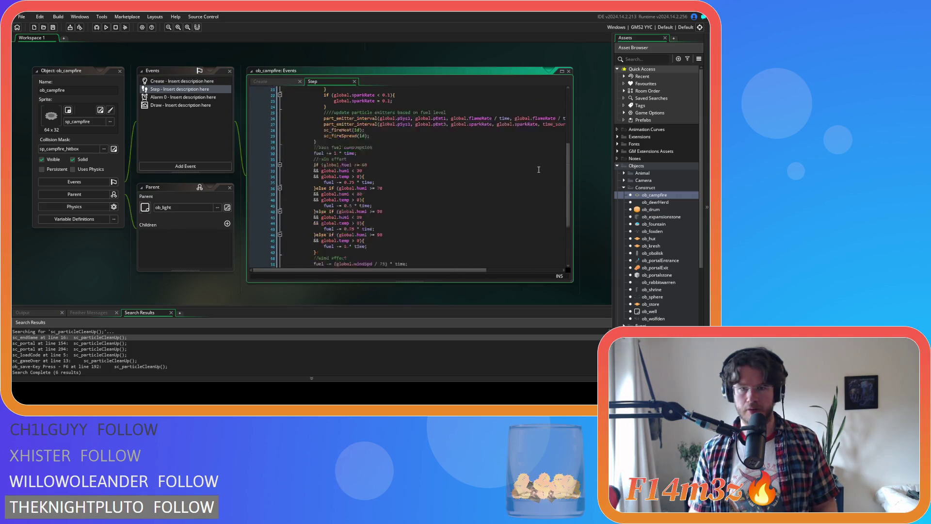
mouse_move(485, 234)
left_mouse_down()
mouse_move(339, 235)
mouse_move(320, 223)
left_mouse_up()
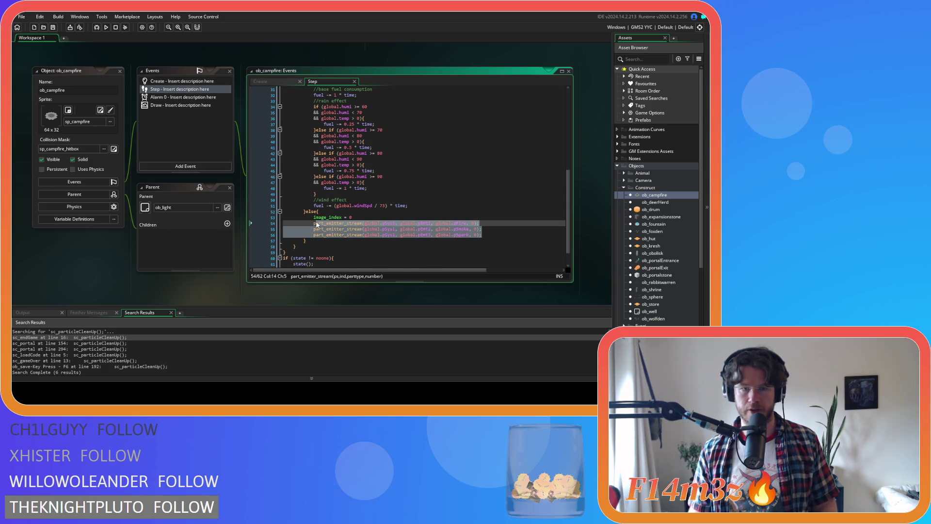
right_click(331, 227)
left_click(356, 81)
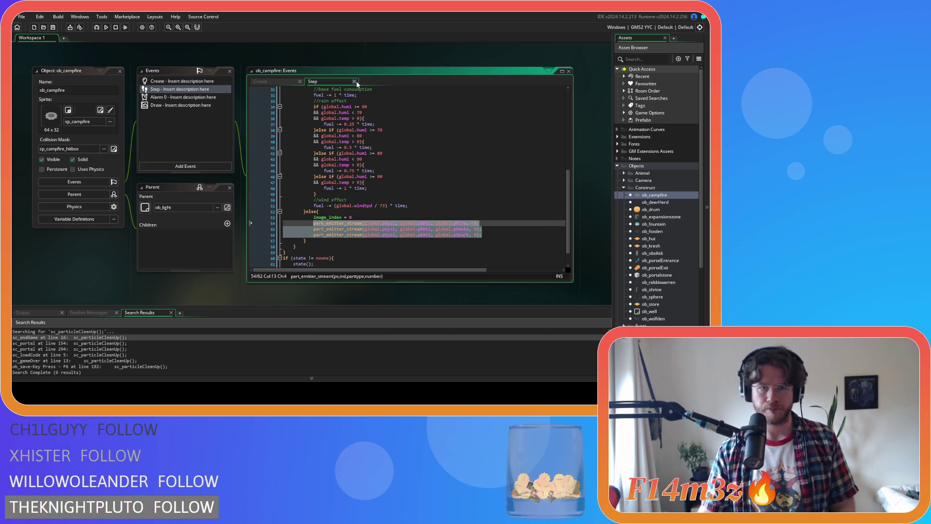
scroll(115, 272, "up", 5)
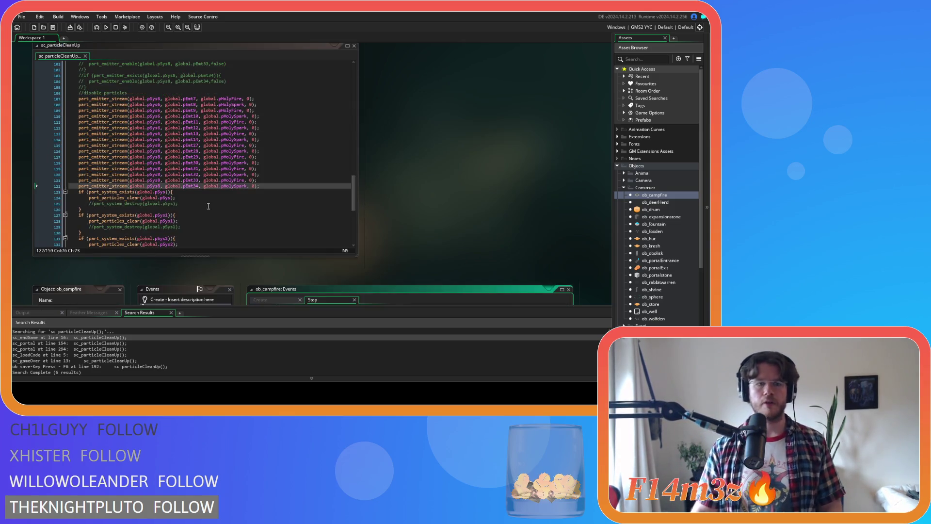
Paste the campfire emitter lines at line 107 of sc_particleCleanUp, fix indentation, and save.
left_click(123, 99)
key("Home")
key("ctrl+v")
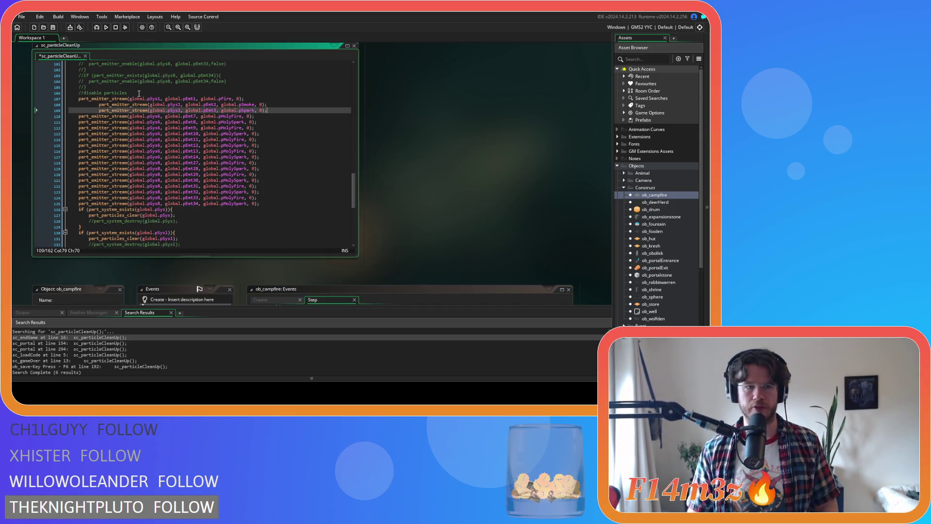
key("shift+Tab")
key("Up")
key("shift+Tab")
left_click(287, 122)
key("ctrl+s")
Review the pasted emitter-stream lines in the cleanup script's disable-particles block.
left_click(287, 210)
left_click(287, 191)
left_click(287, 203)
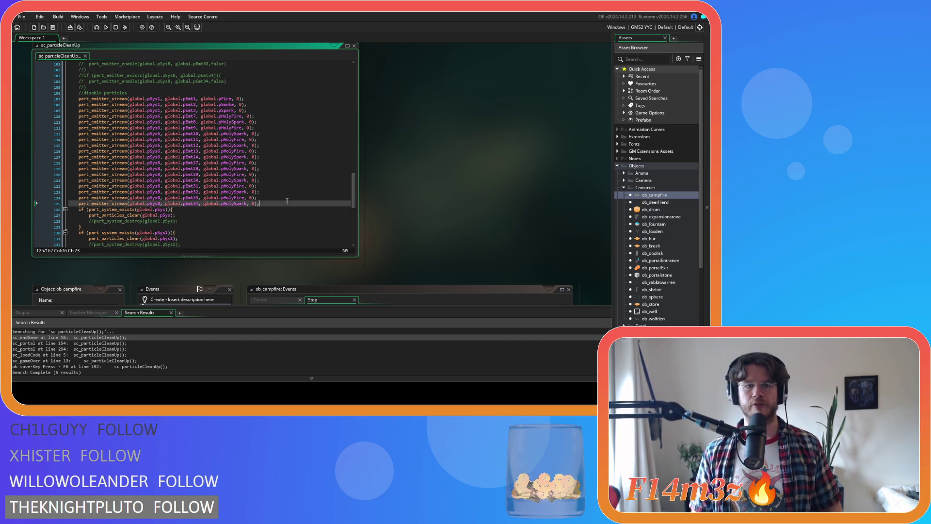
scroll(287, 200, "up", 5)
scroll(287, 201, "down", 5)
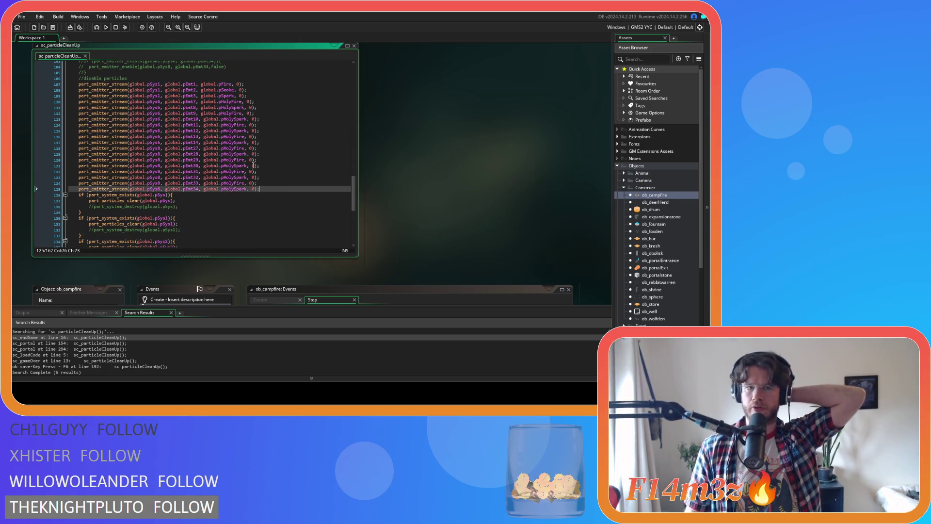
left_click_drag(114, 78, 140, 90)
left_click_drag(208, 103, 267, 189)
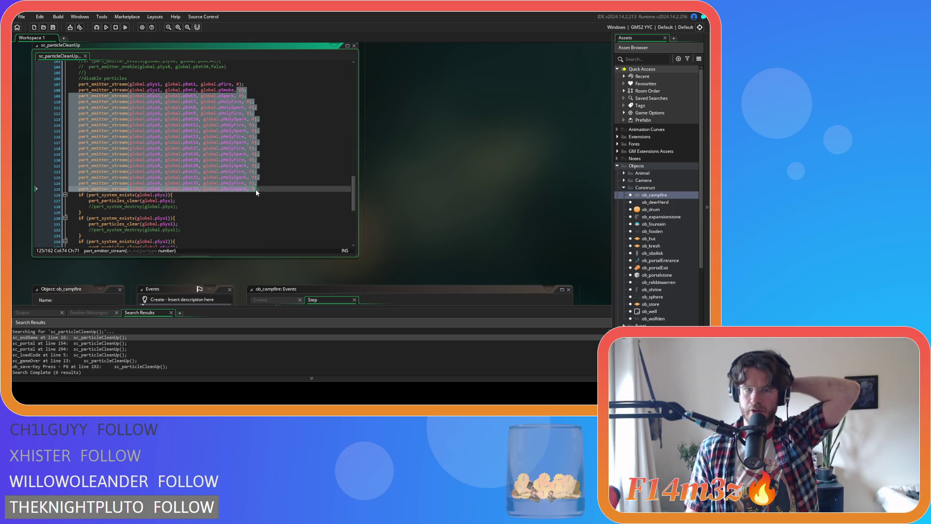
left_click(269, 188)
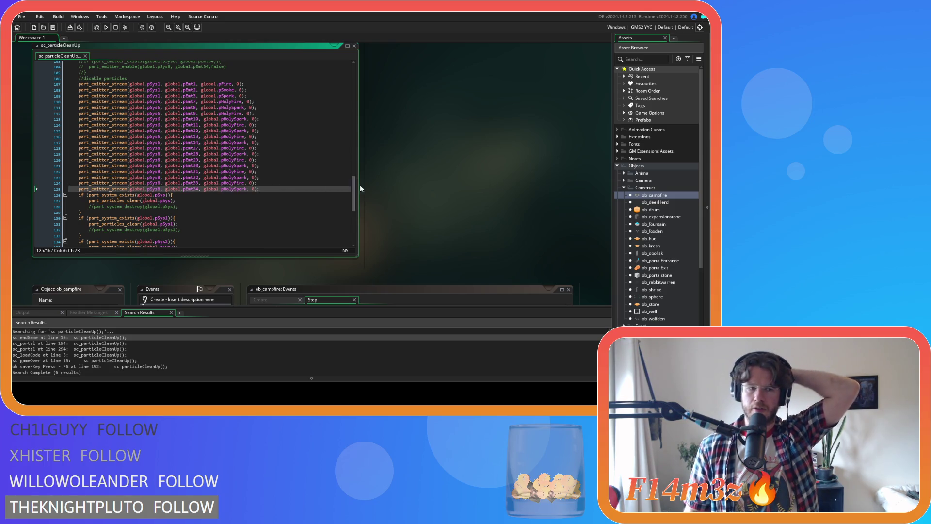
Close all editor windows via Windows > Close All and collapse the Objects folders.
right_click(420, 169)
mouse_move(437, 179)
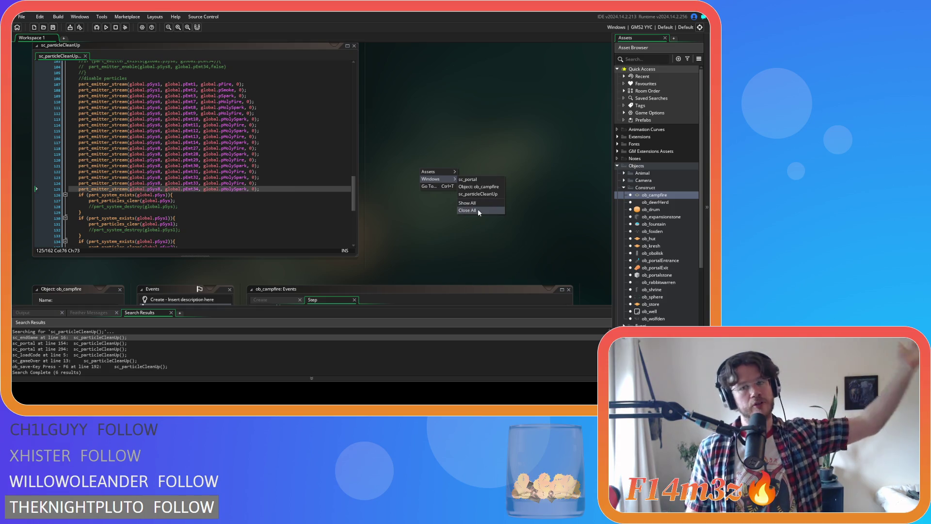
left_click(478, 211)
left_click(624, 188)
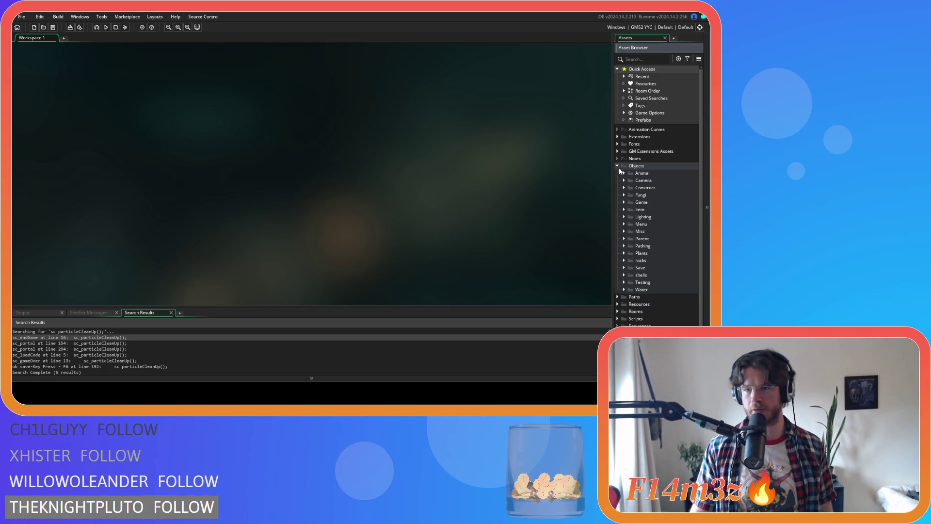
left_click(618, 166)
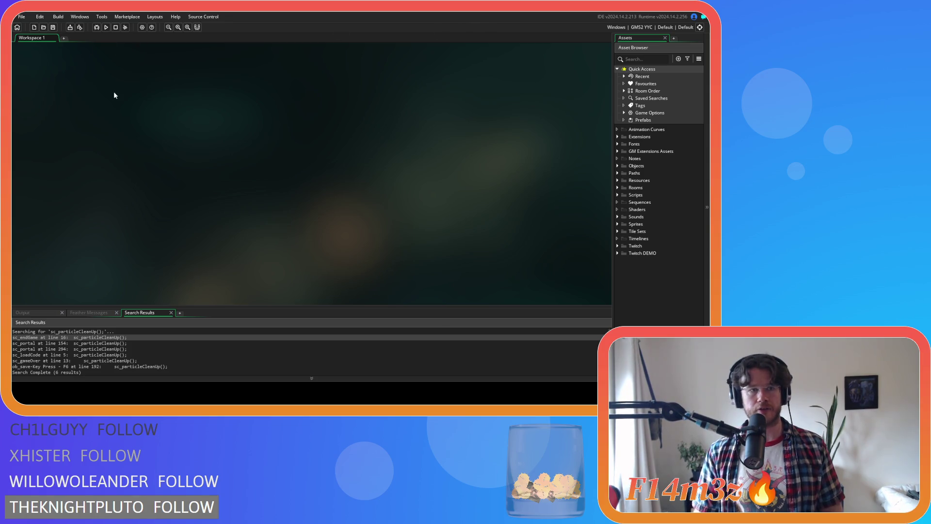
Use Create Executable to bring up the Windows packaging confirmation with installer or zip options.
left_click(80, 28)
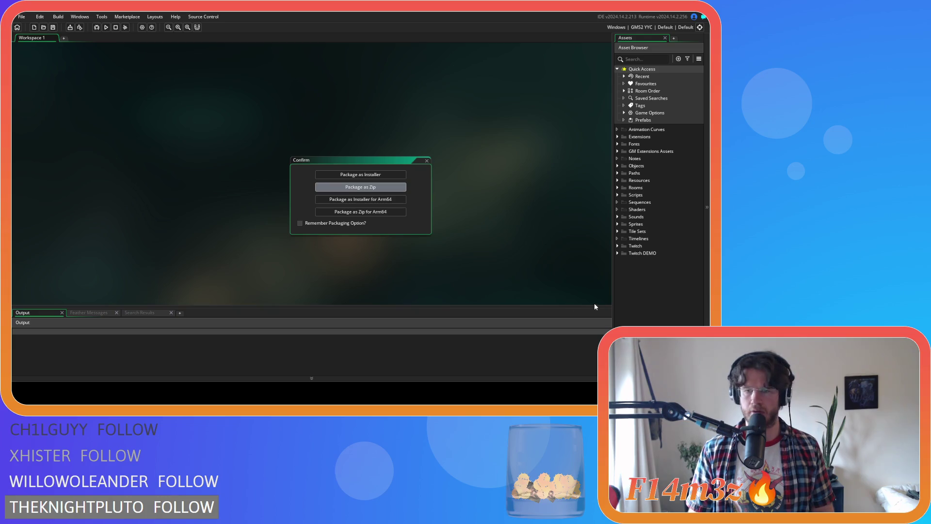
Check the Windows Game Options, close them, then choose Package as Zip from Create Executable.
key("Return")
left_click(142, 27)
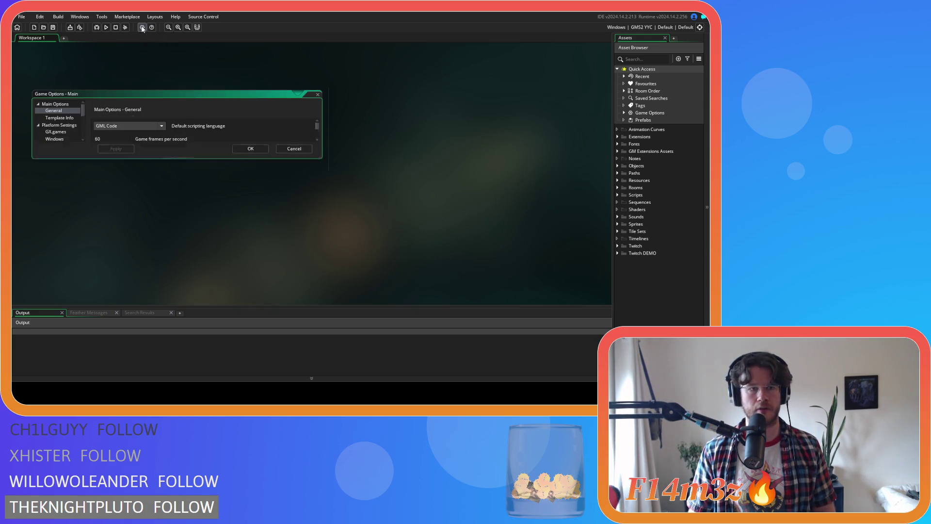
left_click(66, 109)
right_click(416, 128)
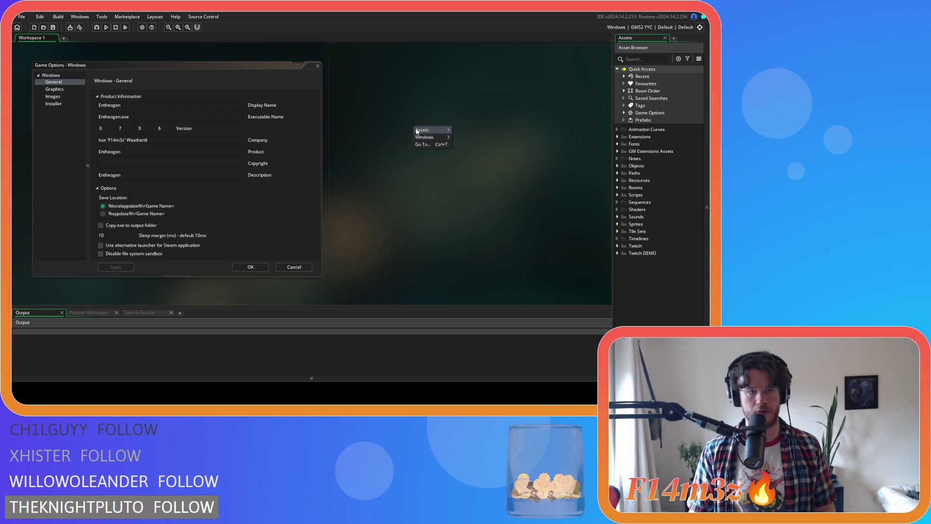
mouse_move(439, 137)
left_click(482, 159)
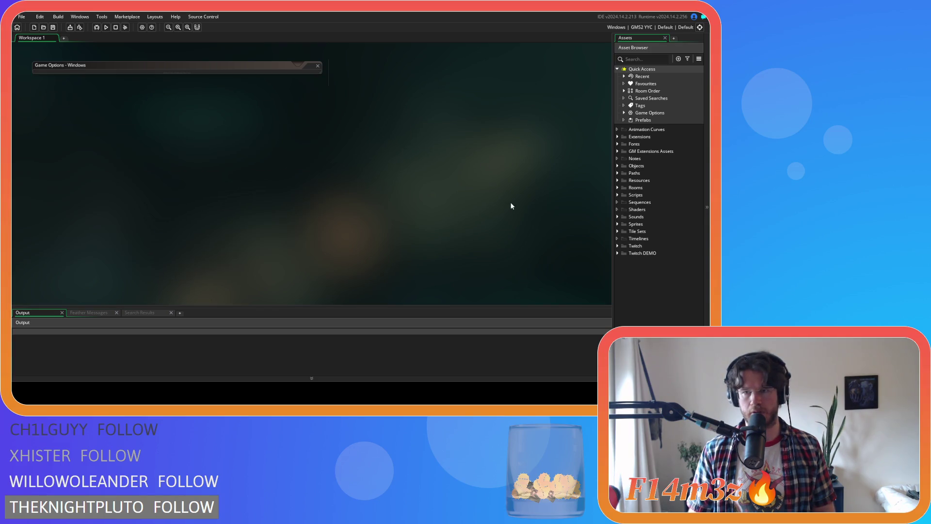
left_click(71, 30)
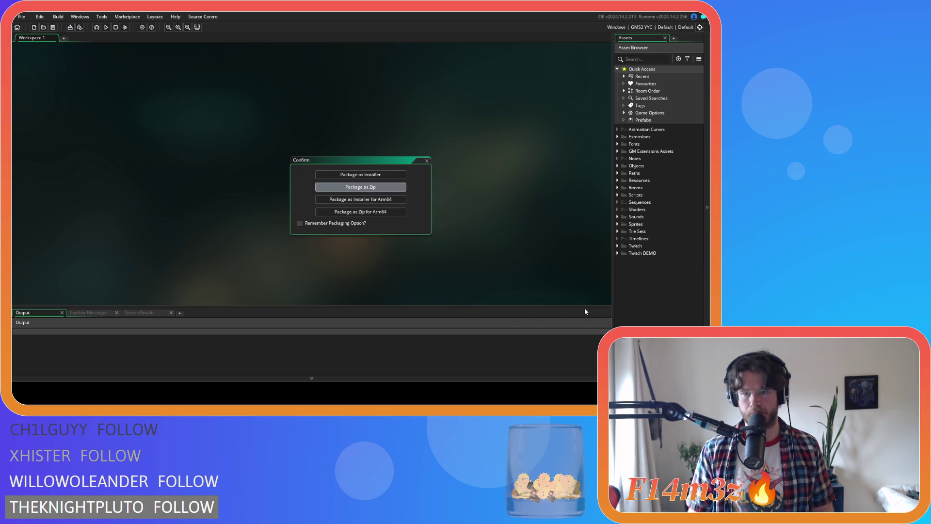
key("Return")
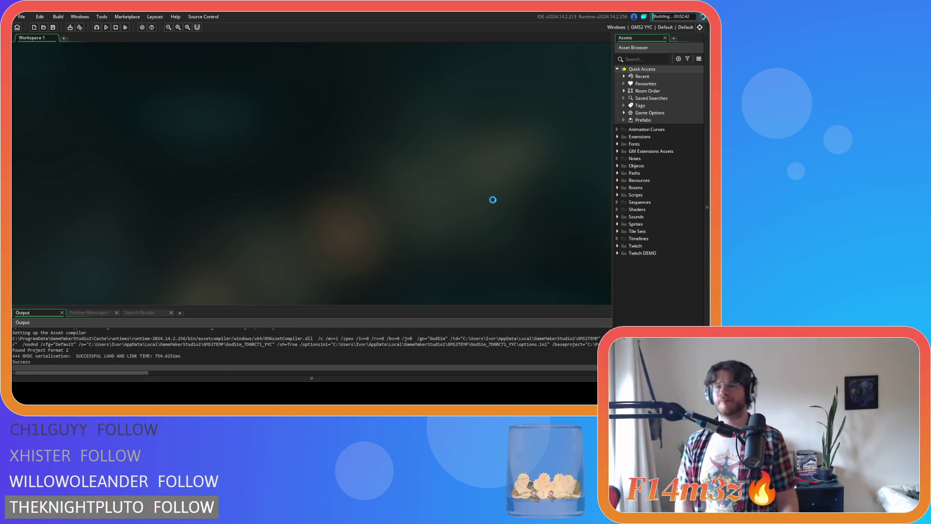